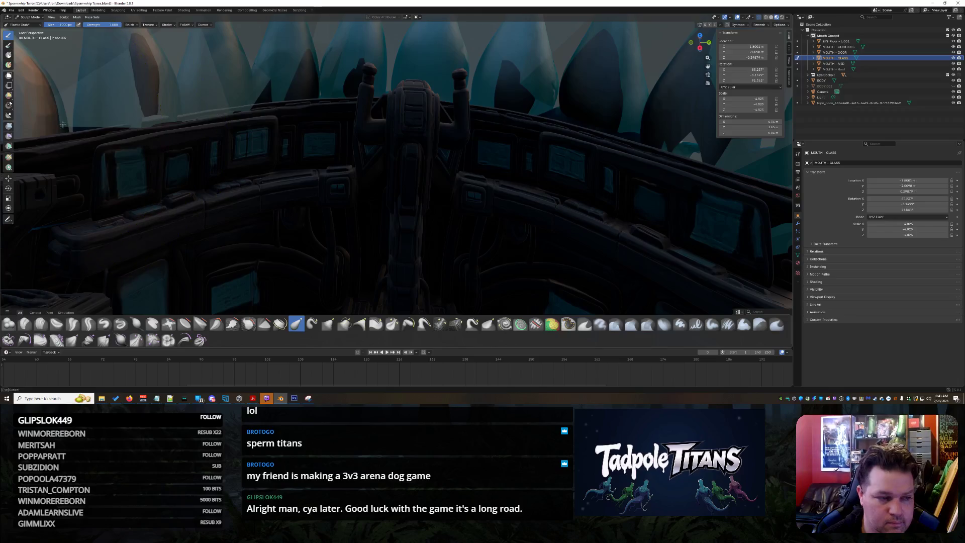
Step: Use Elastic Grab to pull the mouth glass rightward and upward, then down toward the cockpit
middle_click_drag(121, 118, 172, 103)
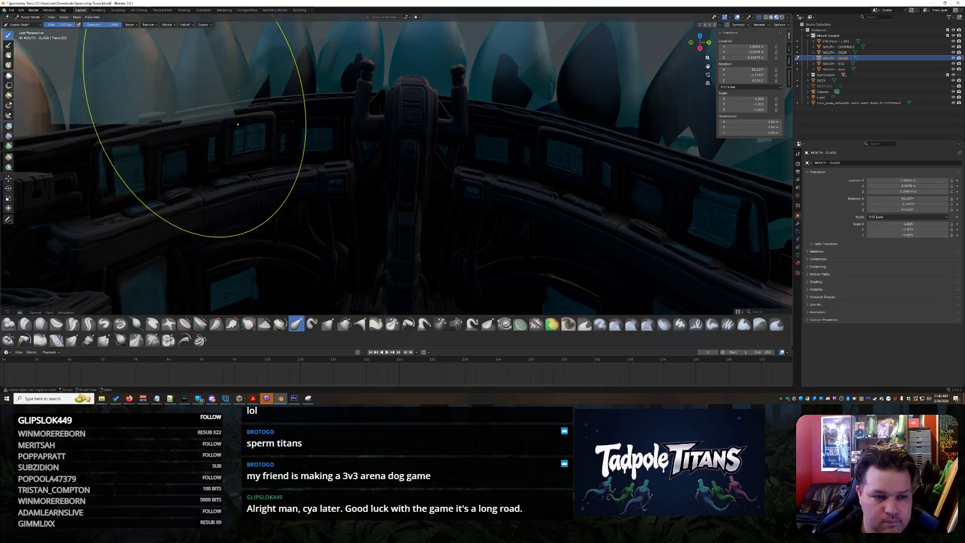
left_click_drag(240, 93, 295, 92)
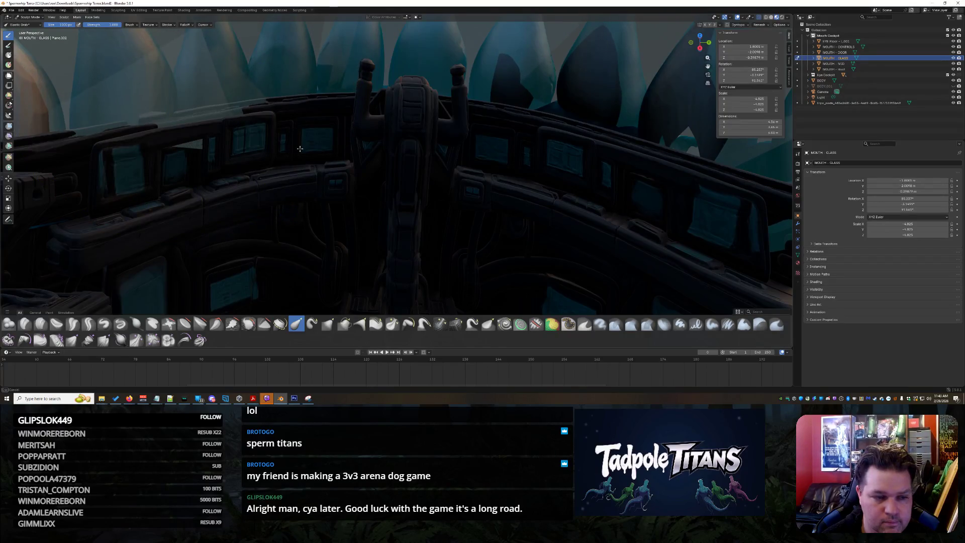
left_click_drag(230, 156, 227, 128)
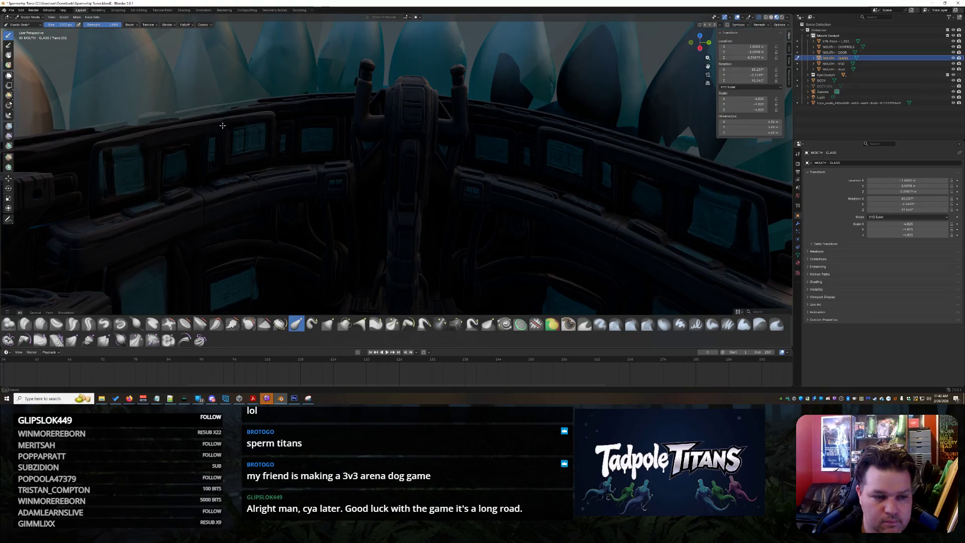
middle_click_drag(219, 145, 307, 131)
mouse_move(306, 131)
left_mouse_down()
mouse_move(261, 83)
mouse_move(347, 140)
left_mouse_up()
middle_click_drag(402, 151, 394, 160)
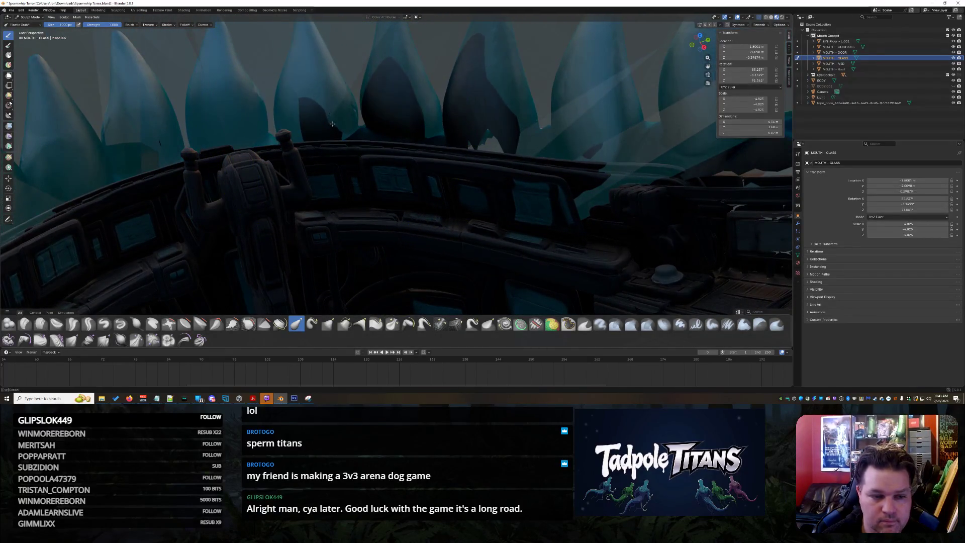
left_click_drag(332, 124, 381, 244)
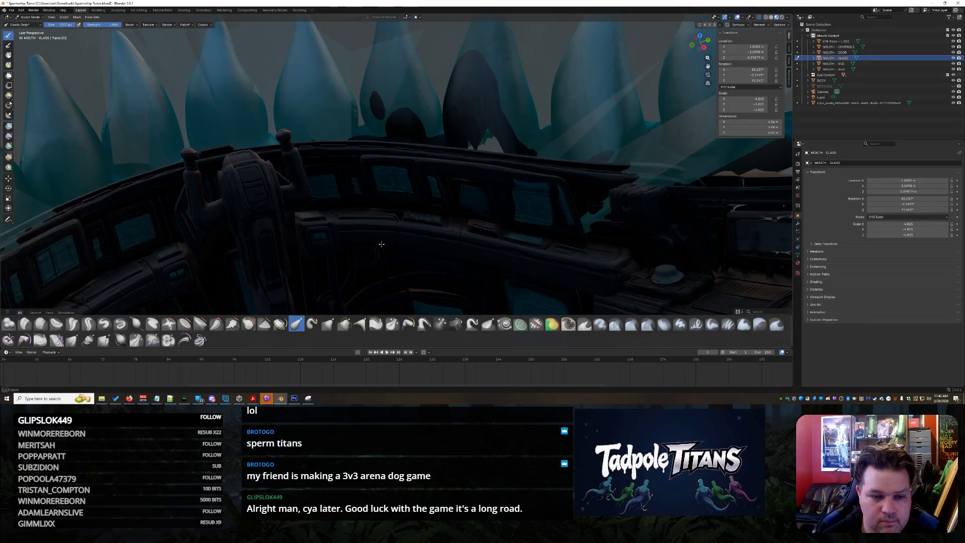
Step: Pull the glass's lower edge down and lift the upper-right cockpit glass clear of the consoles
left_click_drag(135, 119, 212, 164)
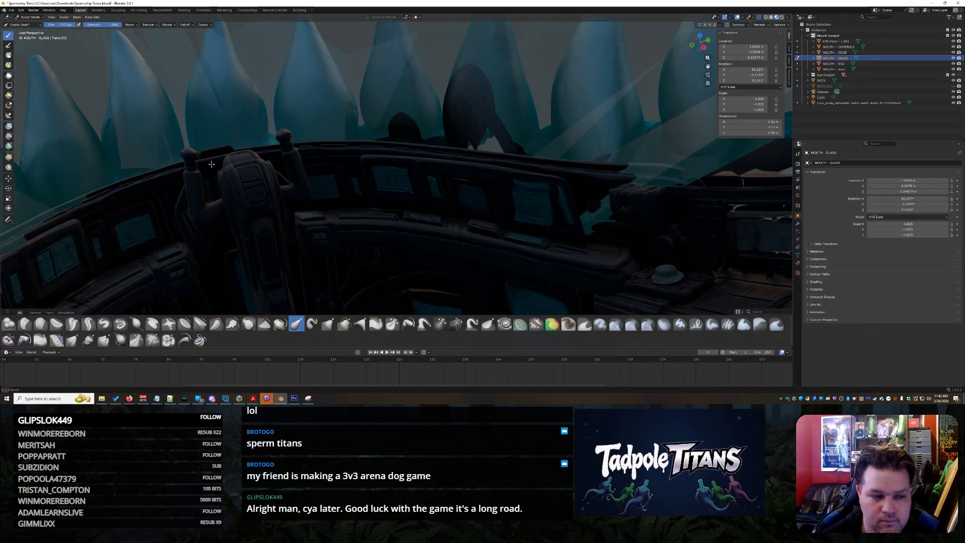
middle_click_drag(203, 159, 226, 181)
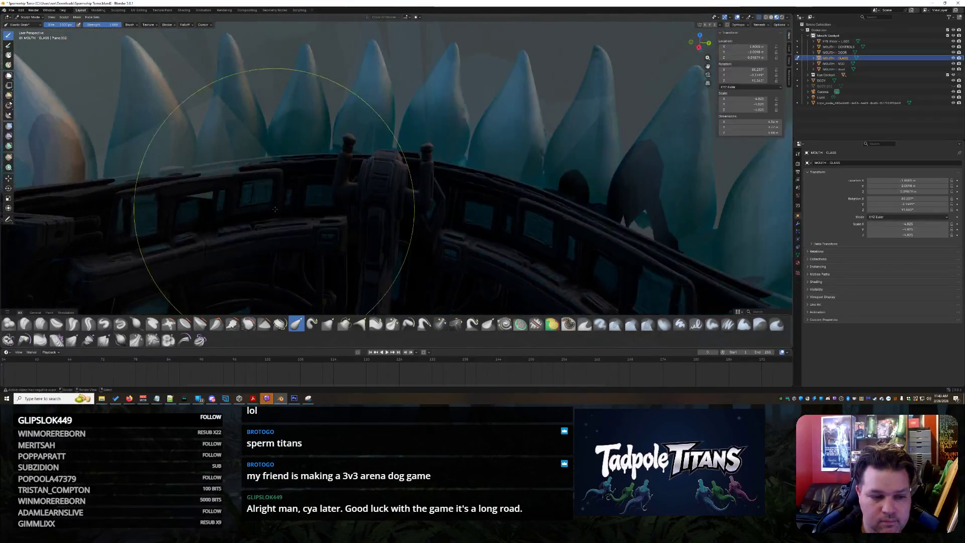
left_click_drag(239, 154, 235, 178)
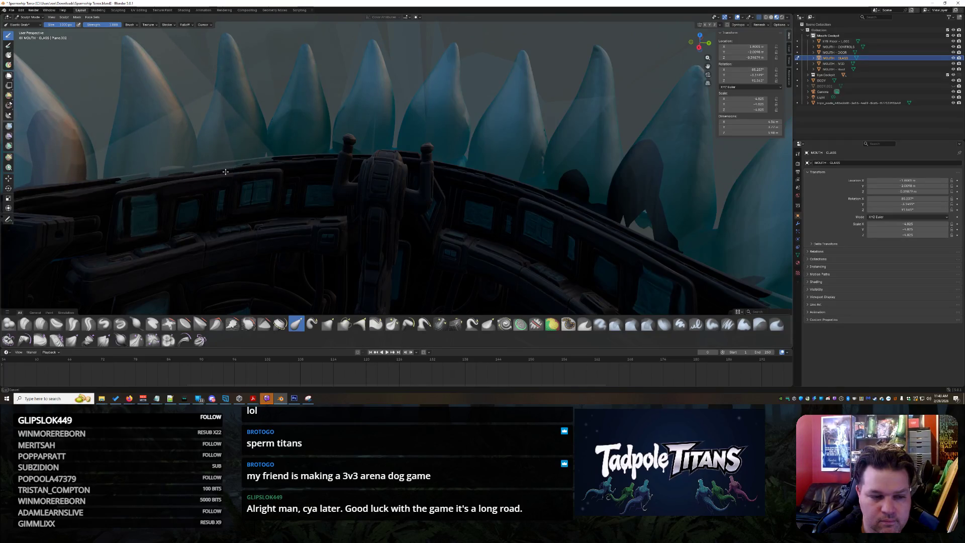
middle_click_drag(290, 211, 439, 103)
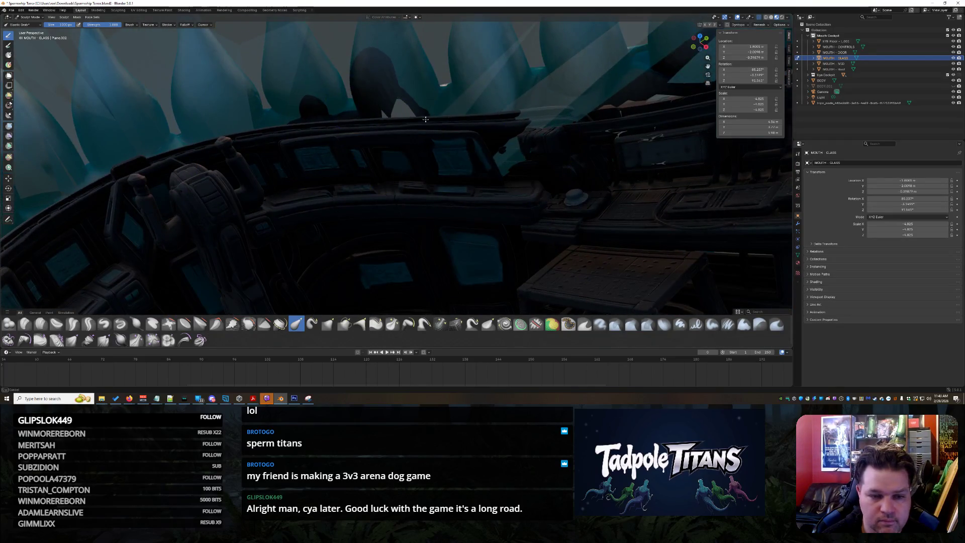
left_click_drag(574, 221, 604, 171)
left_click_drag(506, 148, 488, 153)
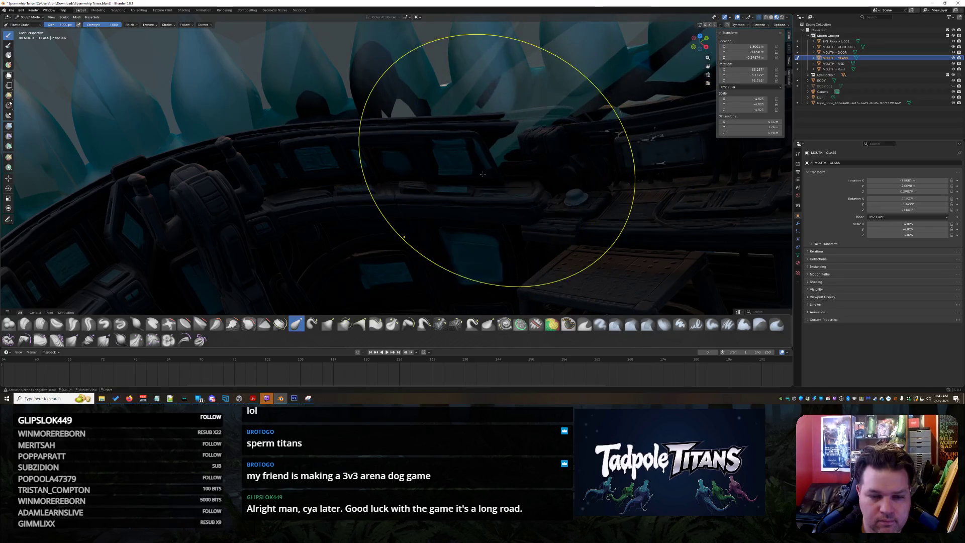
left_click_drag(360, 105, 407, 120)
mouse_move(568, 207)
left_mouse_down()
mouse_move(569, 131)
mouse_move(644, 171)
left_mouse_up()
mouse_move(646, 173)
middle_mouse_down()
mouse_move(651, 183)
mouse_move(346, 204)
mouse_move(301, 65)
middle_mouse_up()
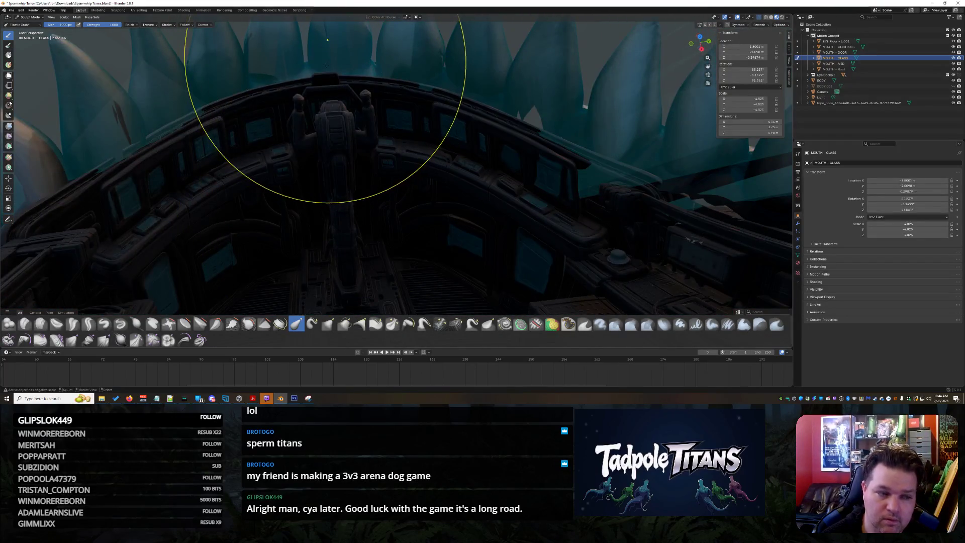
Step: Reshape the cyan glass sheets lying over the teeth along the cockpit ridge
left_click_drag(143, 59, 136, 107)
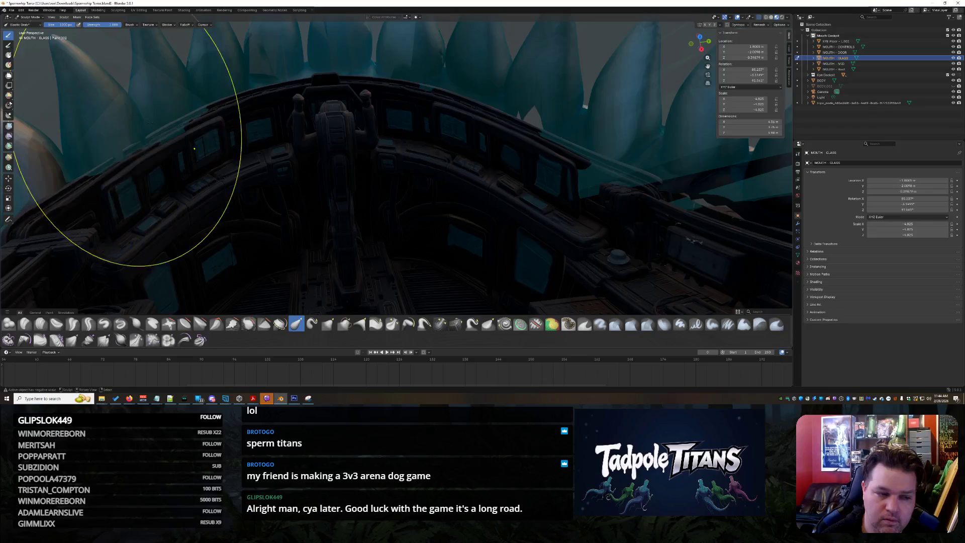
mouse_move(593, 181)
left_mouse_down()
mouse_move(648, 151)
mouse_move(654, 101)
mouse_move(609, 36)
mouse_move(621, 252)
left_mouse_up()
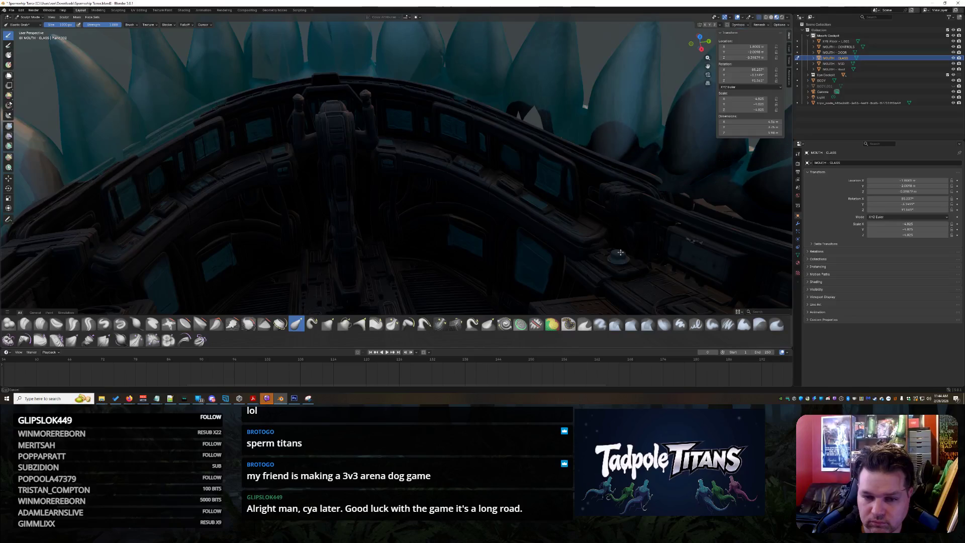
mouse_move(604, 125)
middle_mouse_down()
mouse_move(608, 161)
mouse_move(571, 225)
middle_mouse_up()
mouse_move(571, 224)
left_mouse_down()
mouse_move(479, 187)
mouse_move(585, 259)
mouse_move(704, 150)
mouse_move(680, 222)
left_mouse_up()
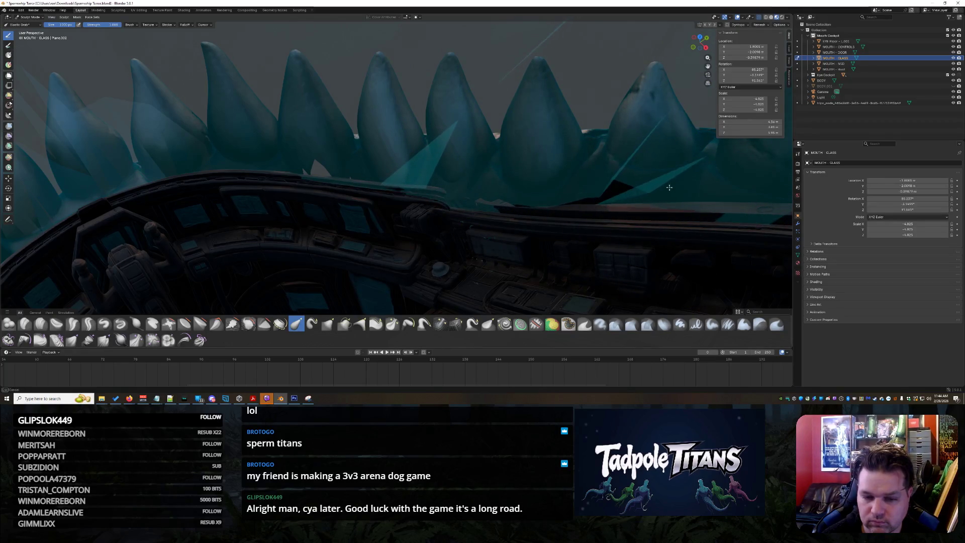
mouse_move(669, 188)
left_mouse_down()
mouse_move(491, 194)
mouse_move(453, 185)
left_mouse_up()
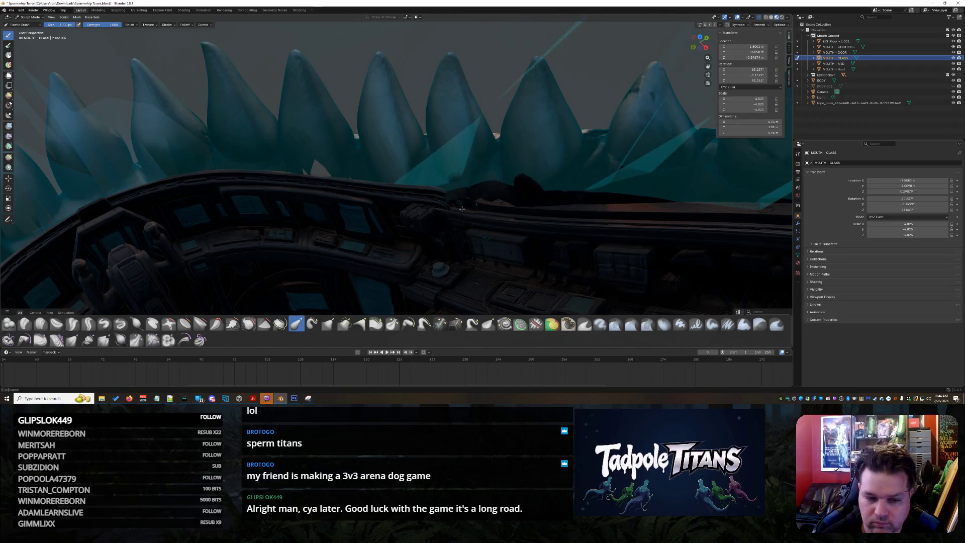
mouse_move(472, 203)
middle_mouse_down()
mouse_move(433, 206)
mouse_move(421, 180)
mouse_move(442, 173)
mouse_move(302, 129)
middle_mouse_up()
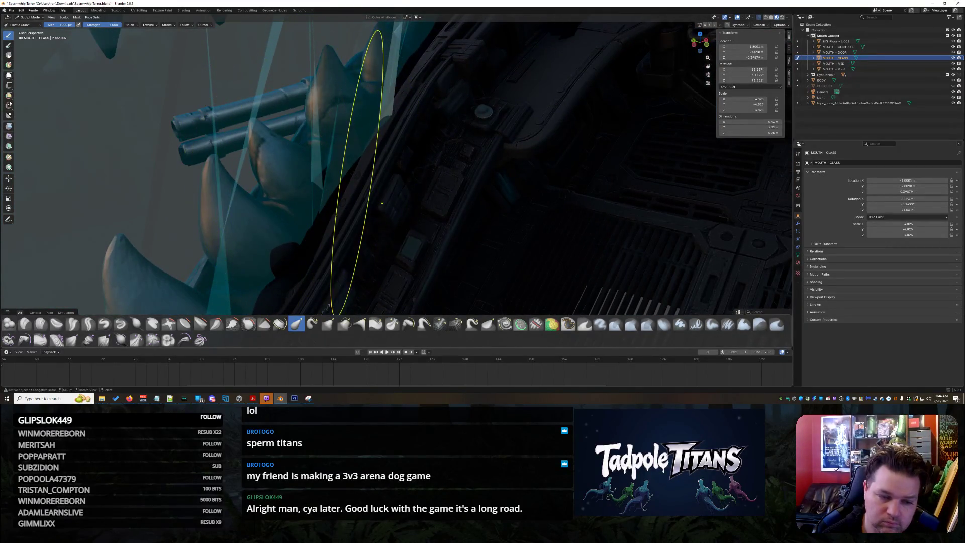
Step: Pull the glass panes rightward along the ridge and tuck their edge beneath the teeth
middle_click_drag(353, 173, 337, 184)
mouse_move(537, 206)
middle_mouse_down()
mouse_move(636, 200)
mouse_move(517, 216)
mouse_move(489, 198)
mouse_move(467, 221)
middle_mouse_up()
mouse_move(467, 221)
left_mouse_down()
mouse_move(723, 213)
mouse_move(749, 240)
left_mouse_up()
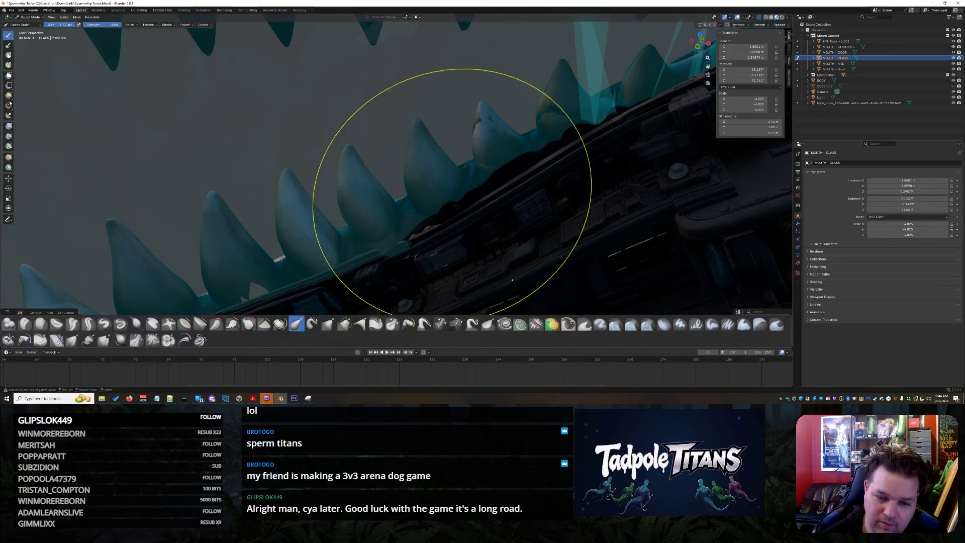
mouse_move(456, 206)
middle_mouse_down()
mouse_move(433, 243)
mouse_move(543, 209)
mouse_move(573, 241)
mouse_move(424, 130)
mouse_move(355, 107)
mouse_move(435, 312)
middle_mouse_up()
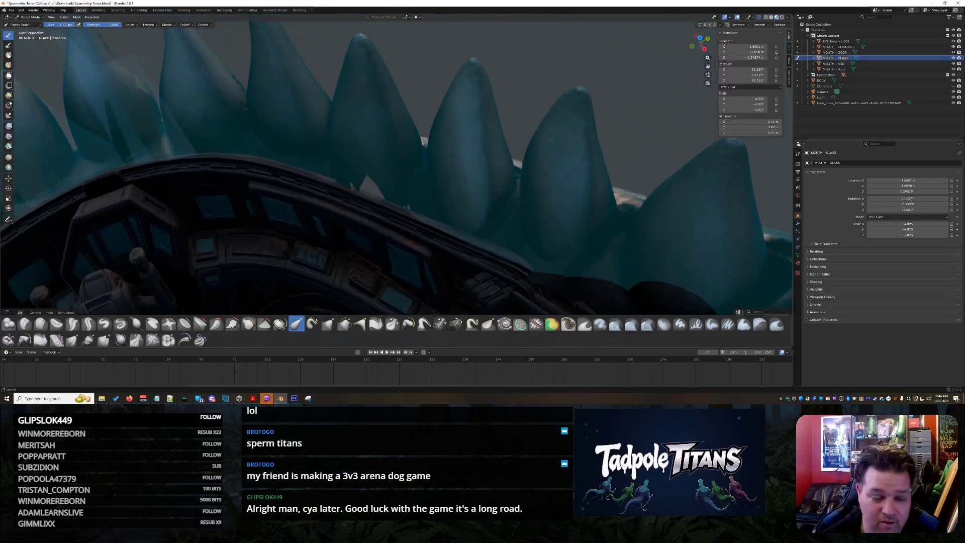
scroll(362, 187, "up", 5)
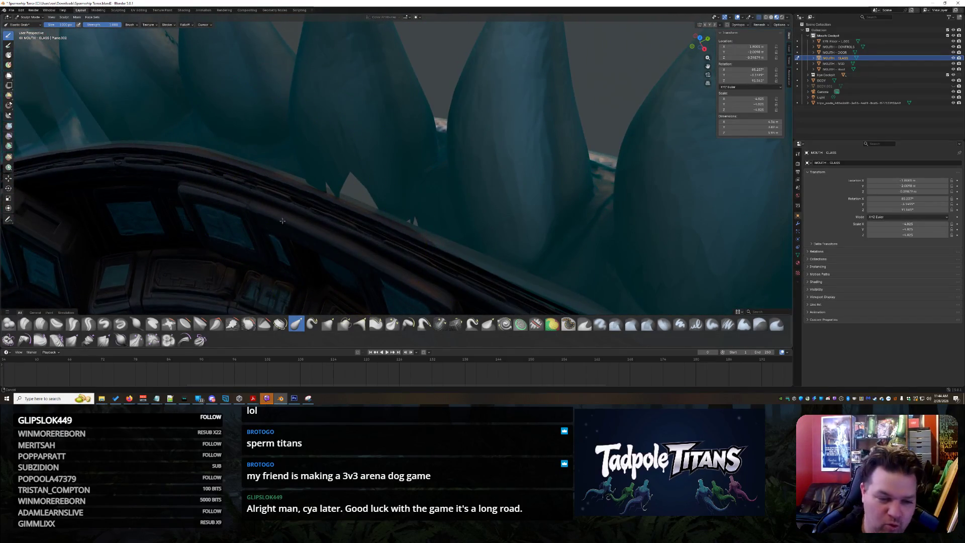
mouse_move(282, 220)
middle_mouse_down()
mouse_move(319, 237)
mouse_move(507, 171)
middle_mouse_up()
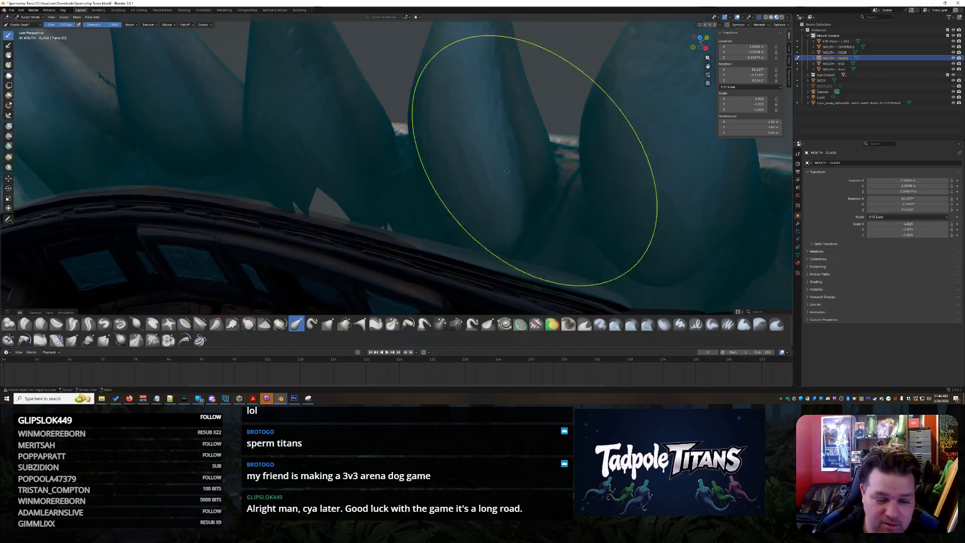
Step: Return to Object Mode, select BODY in the Outliner, and enter Edit Mode
left_click(797, 58)
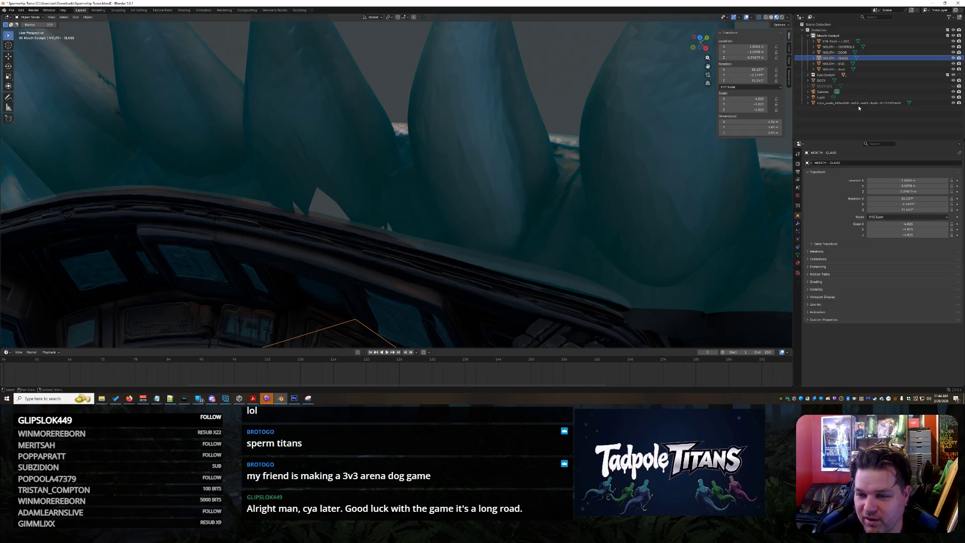
left_click(859, 81)
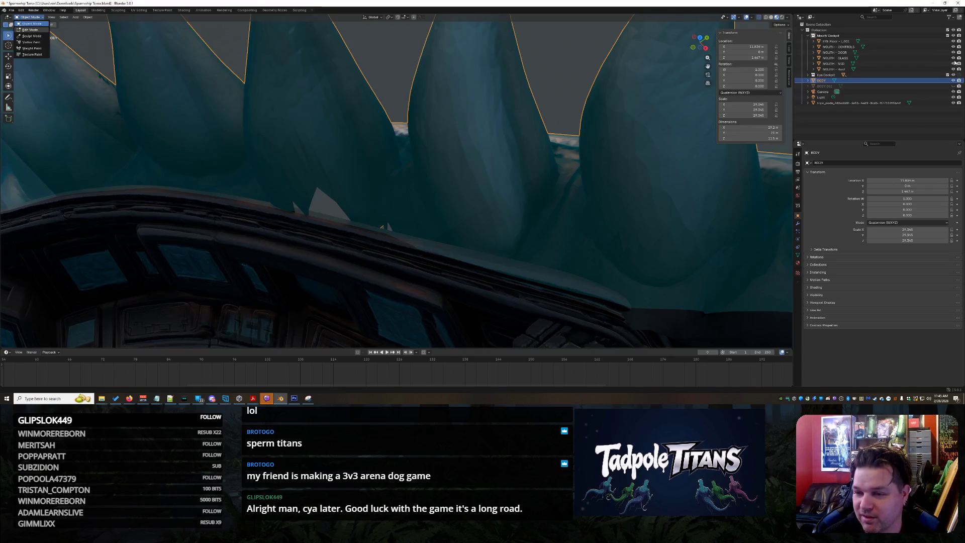
left_click(30, 29)
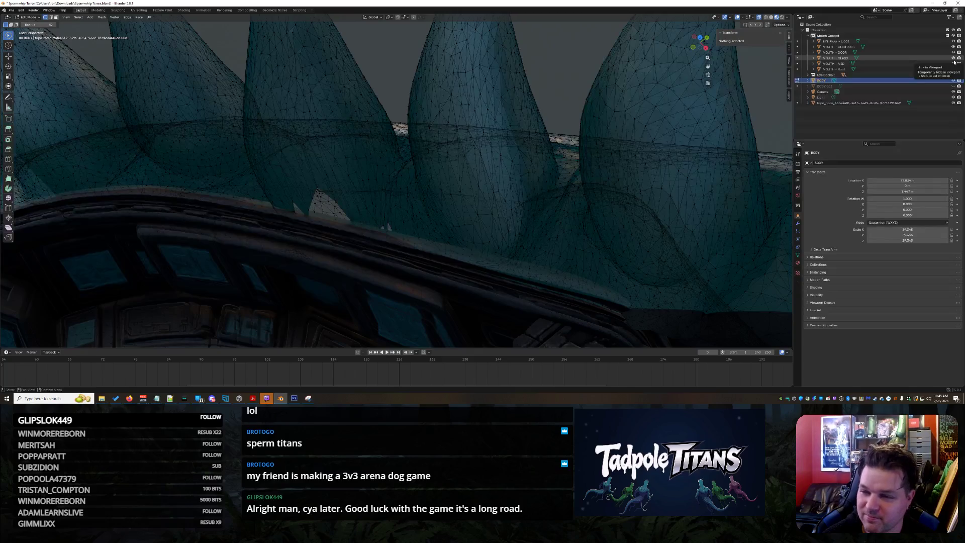
Step: Hide MOUTH - GLASS and orbit along the teeth toward the stray spike
left_click(955, 62)
middle_click_drag(517, 155, 408, 176)
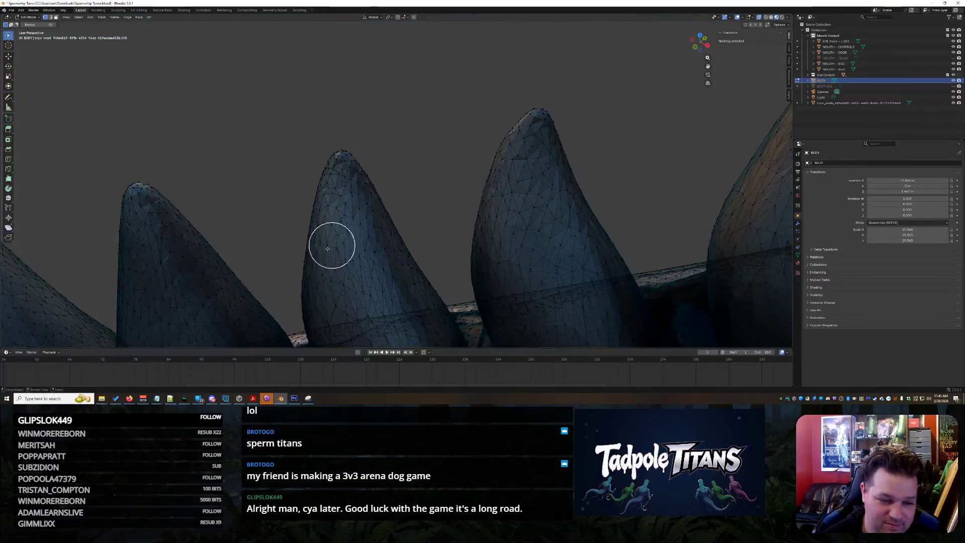
mouse_move(327, 248)
middle_mouse_down()
mouse_move(532, 67)
mouse_move(403, 244)
mouse_move(346, 280)
mouse_move(459, 211)
mouse_move(416, 204)
mouse_move(439, 190)
mouse_move(403, 263)
mouse_move(459, 145)
mouse_move(457, 188)
mouse_move(448, 190)
mouse_move(472, 134)
mouse_move(379, 107)
mouse_move(500, 105)
mouse_move(388, 151)
mouse_move(287, 315)
mouse_move(478, 125)
mouse_move(291, 26)
mouse_move(399, 183)
mouse_move(426, 125)
mouse_move(390, 273)
middle_mouse_up()
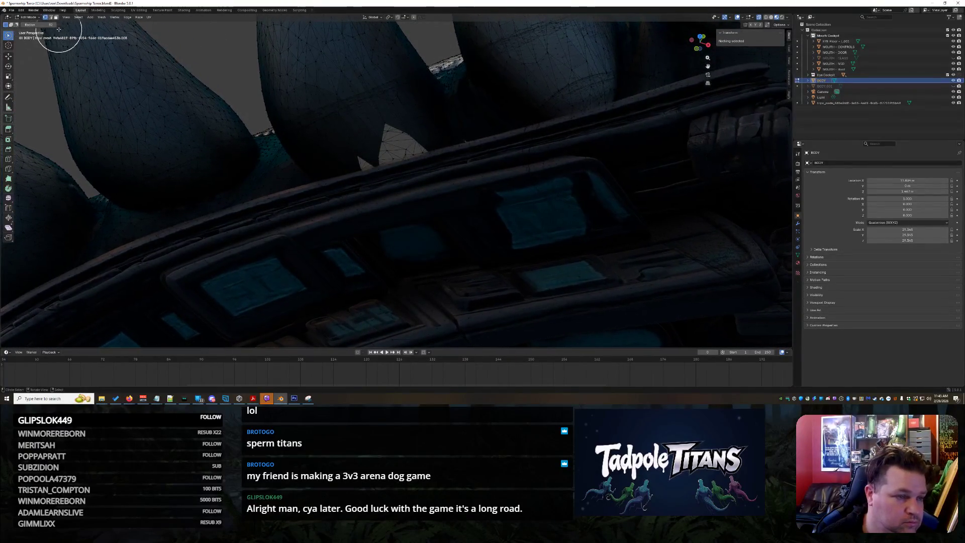
Step: Select the stray spike's vertices under the tooth and switch to the Tweak select tool
left_click(385, 121)
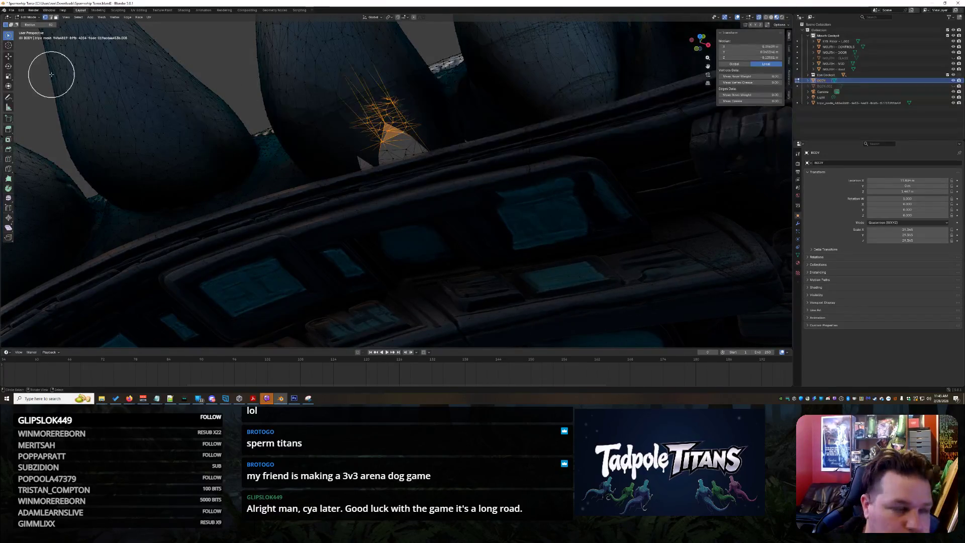
left_click(23, 38)
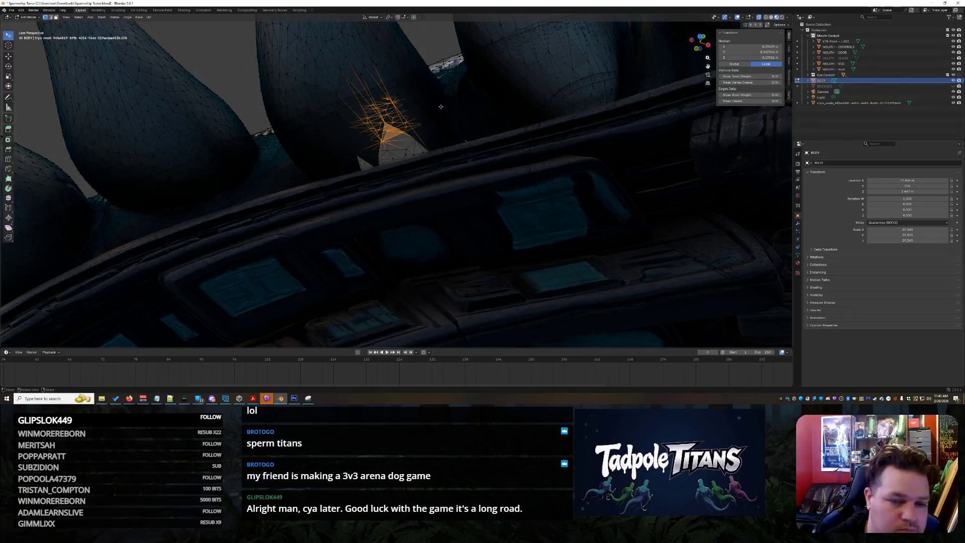
left_click(387, 127)
Step: Zoom out, pan and orbit to an oblique rear view of the whole model
scroll(411, 119, "down", 15)
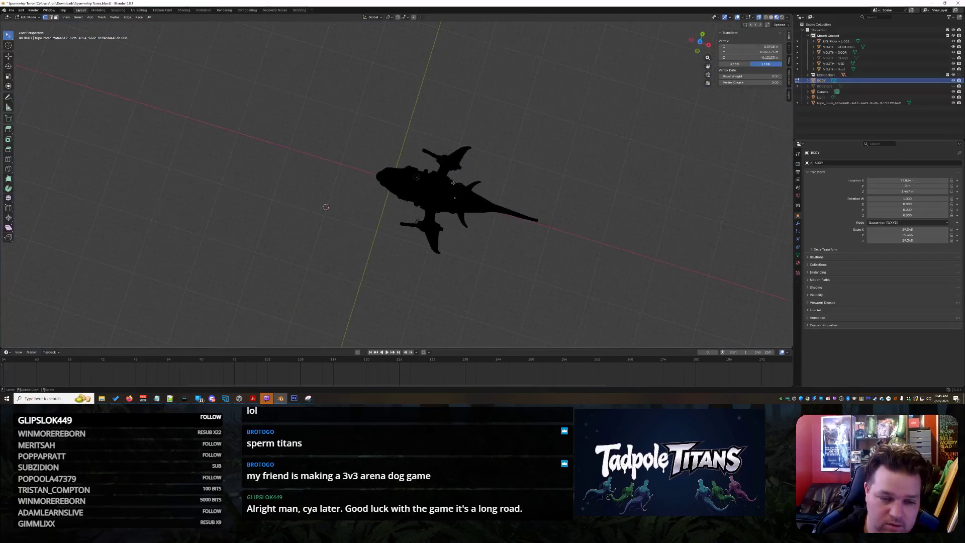
mouse_move(453, 183)
middle_mouse_down("shift")
mouse_move(443, 203)
mouse_move(443, 186)
middle_mouse_up("shift")
scroll(442, 186, "up", 5)
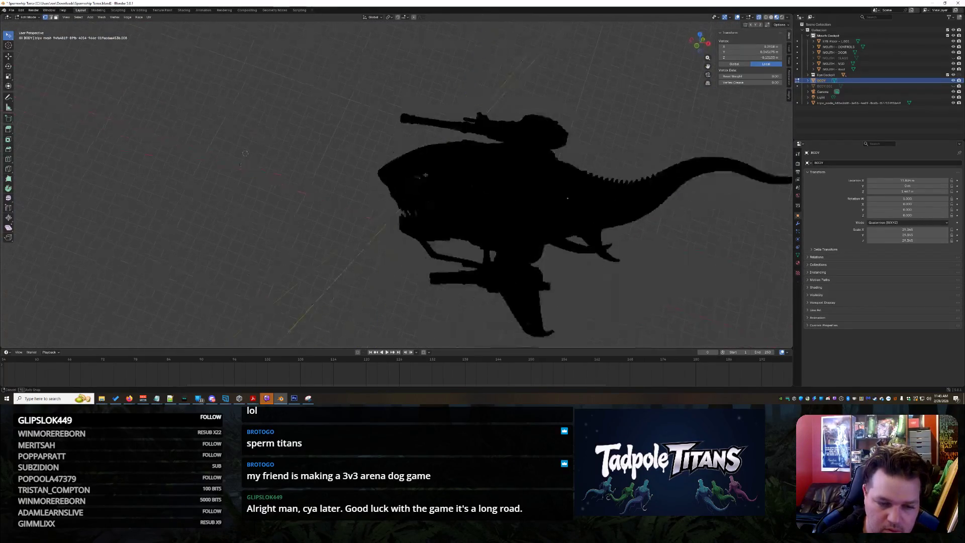
mouse_move(427, 225)
middle_mouse_down()
mouse_move(411, 259)
mouse_move(376, 138)
mouse_move(496, 104)
mouse_move(361, 140)
mouse_move(432, 125)
mouse_move(472, 96)
middle_mouse_up()
scroll(392, 211, "up", 5)
scroll(448, 120, "down", 10)
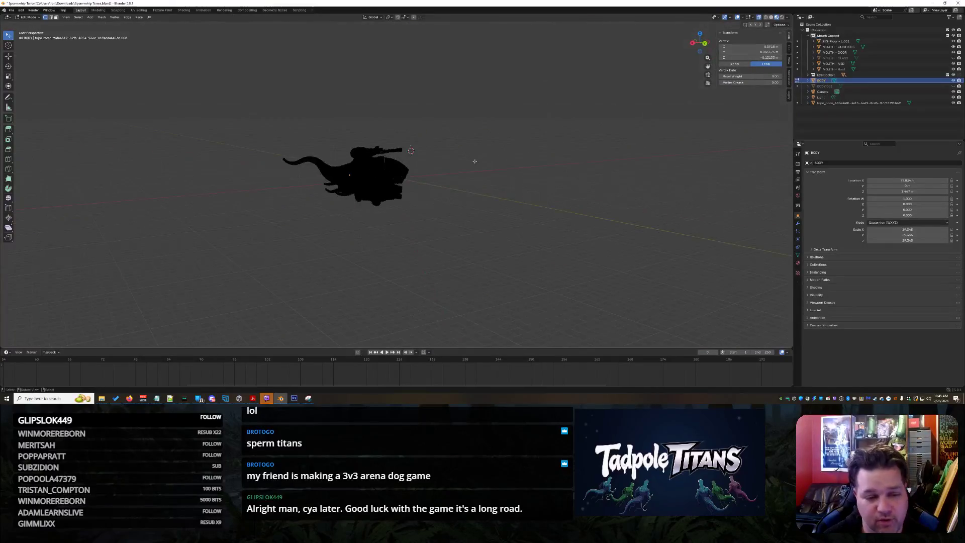
scroll(474, 160, "up", 15)
Step: Zoom in and orbit until the tooth row over the ornate cockpit panel fills the view
mouse_move(475, 211)
middle_mouse_down()
mouse_move(477, 242)
mouse_move(530, 239)
mouse_move(312, 237)
mouse_move(460, 253)
mouse_move(553, 291)
mouse_move(384, 251)
middle_mouse_up()
mouse_move(504, 215)
middle_mouse_down()
mouse_move(493, 344)
mouse_move(460, 263)
mouse_move(467, 242)
mouse_move(450, 286)
mouse_move(433, 236)
mouse_move(445, 249)
mouse_move(431, 207)
mouse_move(444, 171)
middle_mouse_up()
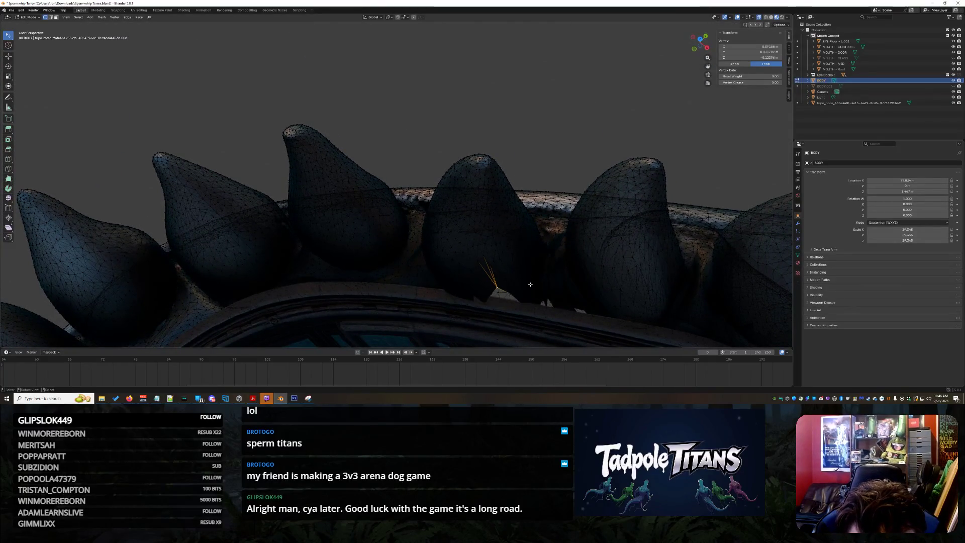
Step: Switch the viewport to solid grey shading and orbit to see the spikes and jaw
left_click(771, 17)
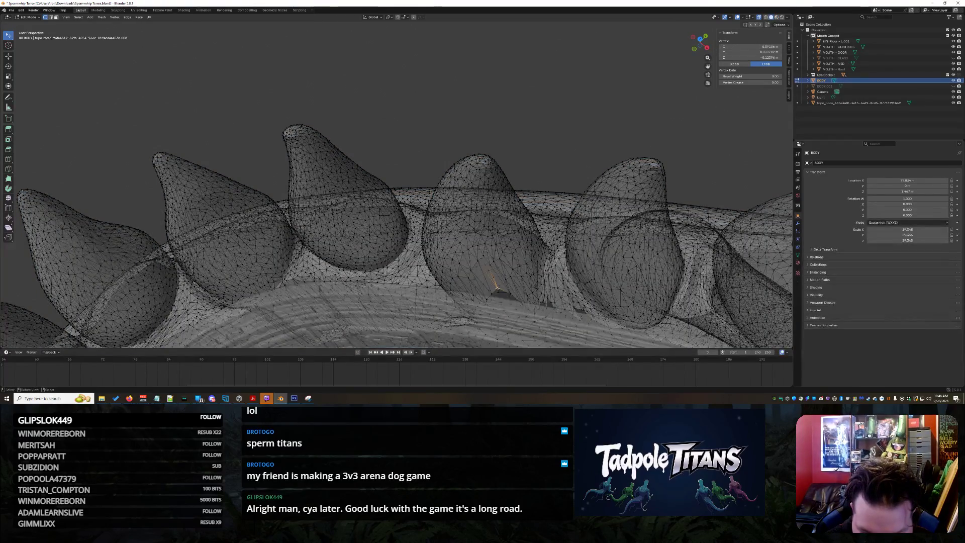
left_click(509, 312)
mouse_move(509, 312)
middle_mouse_down()
mouse_move(587, 135)
mouse_move(605, 383)
middle_mouse_up()
mouse_move(616, 222)
middle_mouse_down()
mouse_move(586, 243)
mouse_move(493, 31)
middle_mouse_up()
middle_click_drag(521, 272, 449, 217)
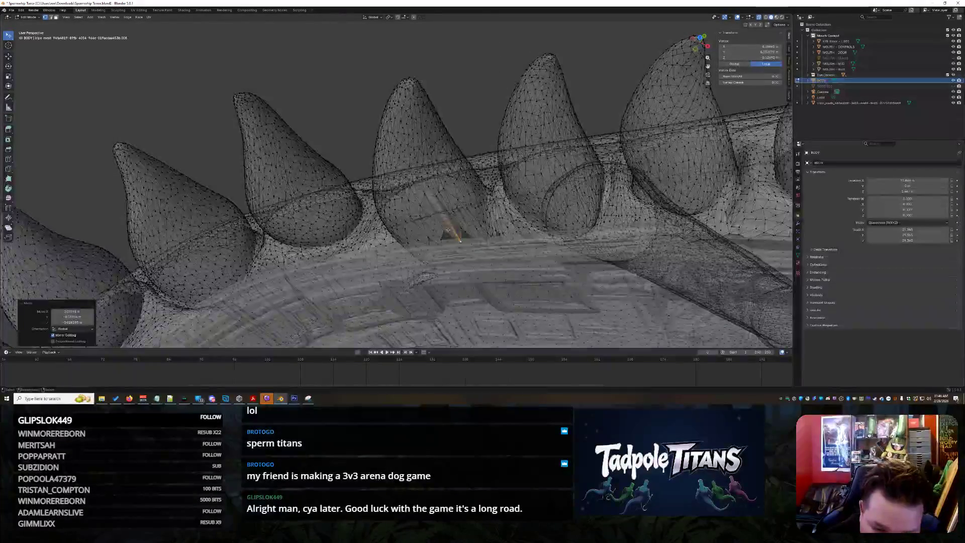
Step: Grab two stray vertices between the teeth and drop them flush with the jaw
left_click(445, 232)
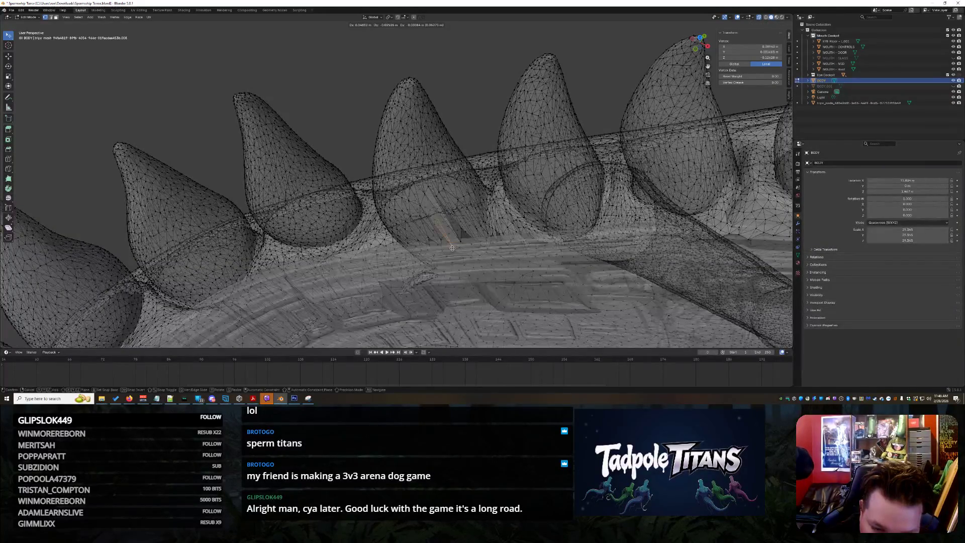
left_click(452, 248)
key("g")
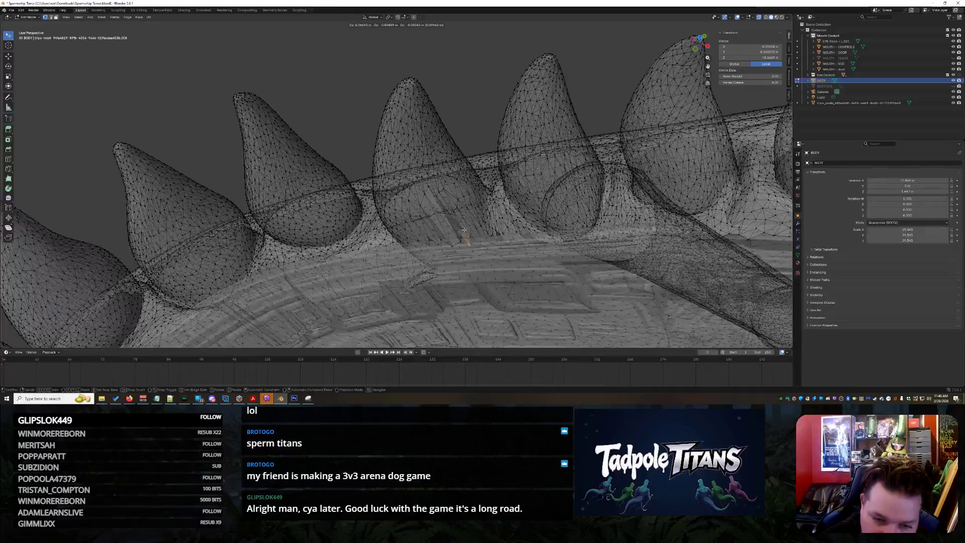
left_click(461, 229)
left_click(466, 230)
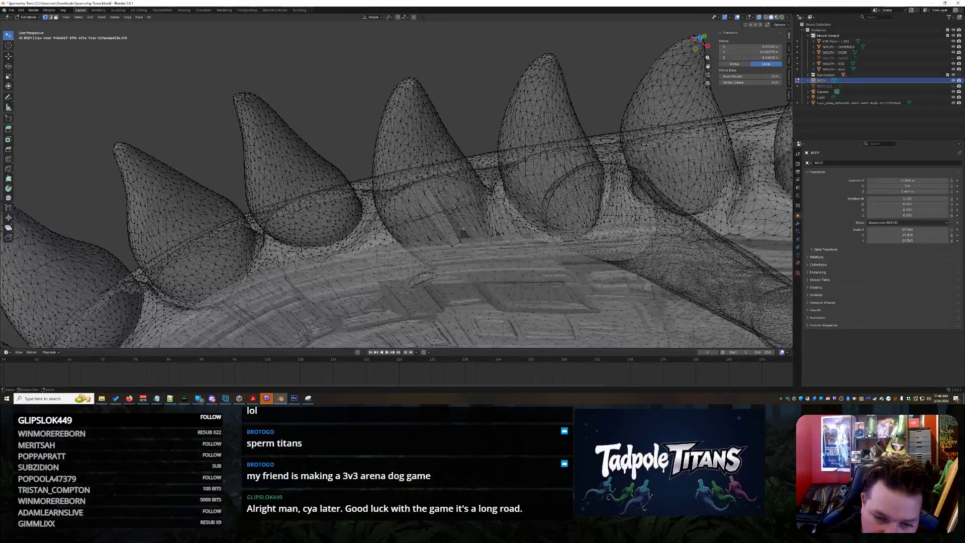
left_click(463, 229)
key("g")
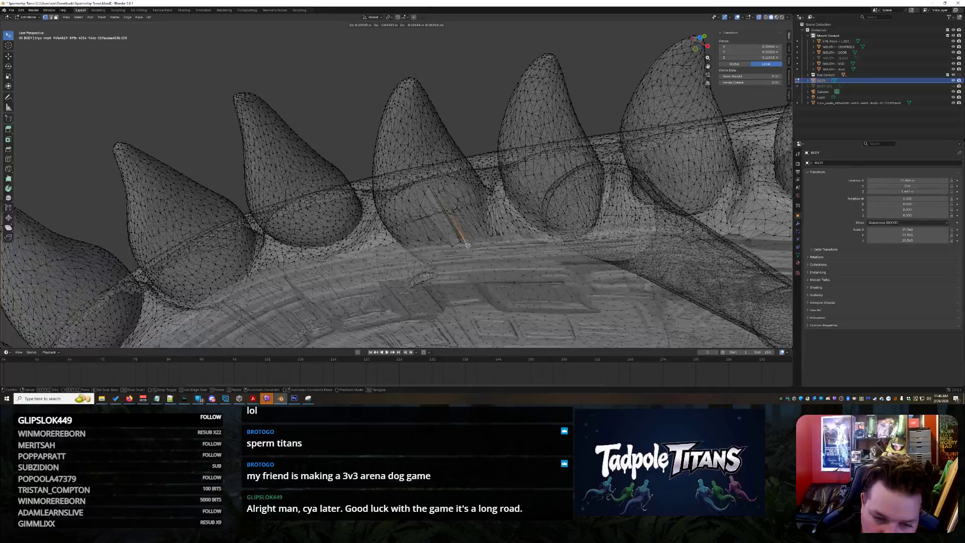
left_click(467, 246)
Step: Move further stray vertices at the tooth bases down into the jaw surface
left_click(428, 237)
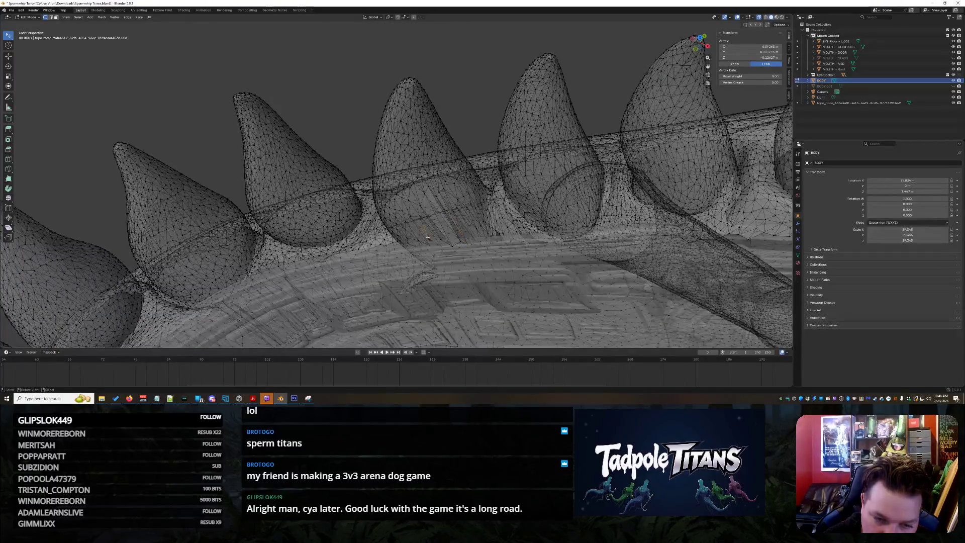
key("g")
left_click(436, 246)
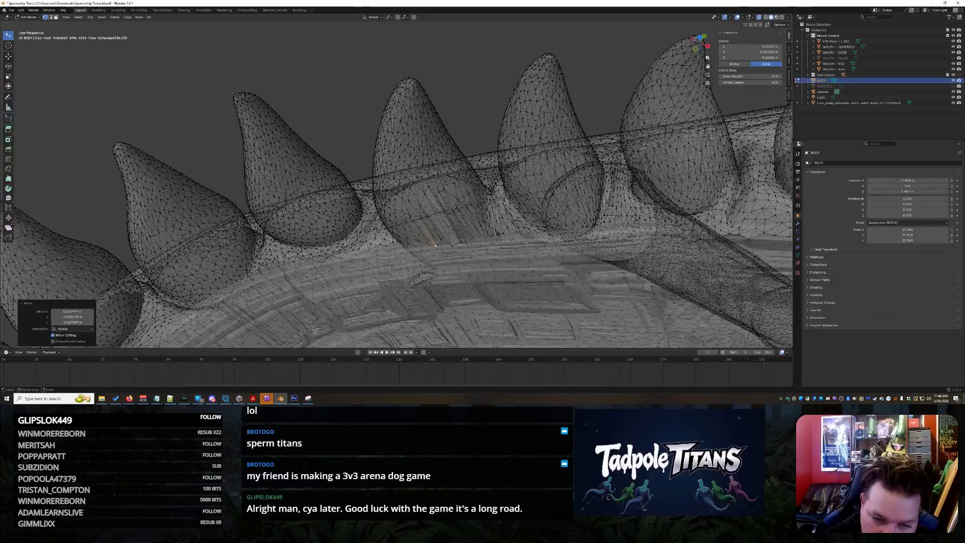
left_click(495, 230)
key("g")
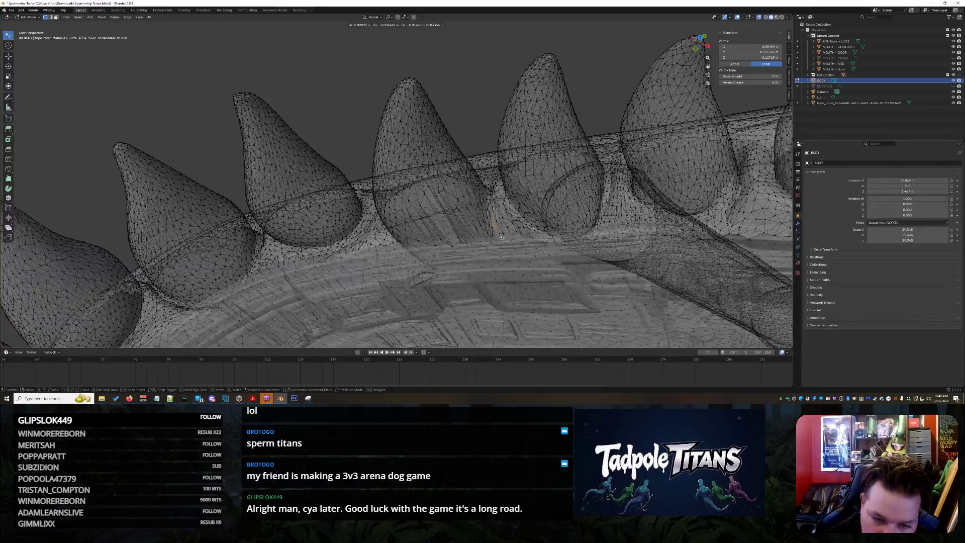
left_click(496, 233)
left_click(494, 233)
key("g")
Step: Place the pending vertex and orbit in close on the spike tips
left_click(487, 250)
mouse_move(488, 250)
middle_mouse_down()
mouse_move(437, 272)
mouse_move(176, 190)
mouse_move(407, 284)
middle_mouse_up()
mouse_move(598, 254)
middle_mouse_down()
mouse_move(503, 212)
mouse_move(506, 229)
mouse_move(470, 236)
middle_mouse_up()
scroll(467, 235, "up", 3)
scroll(467, 236, "up", 2)
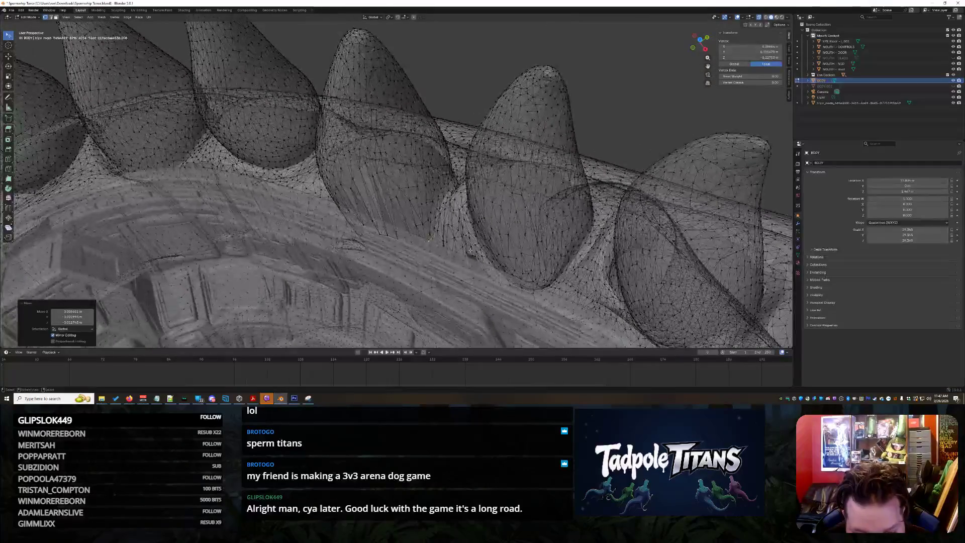
Step: Tuck three more stray vertices between the teeth into the jaw
left_click(467, 252)
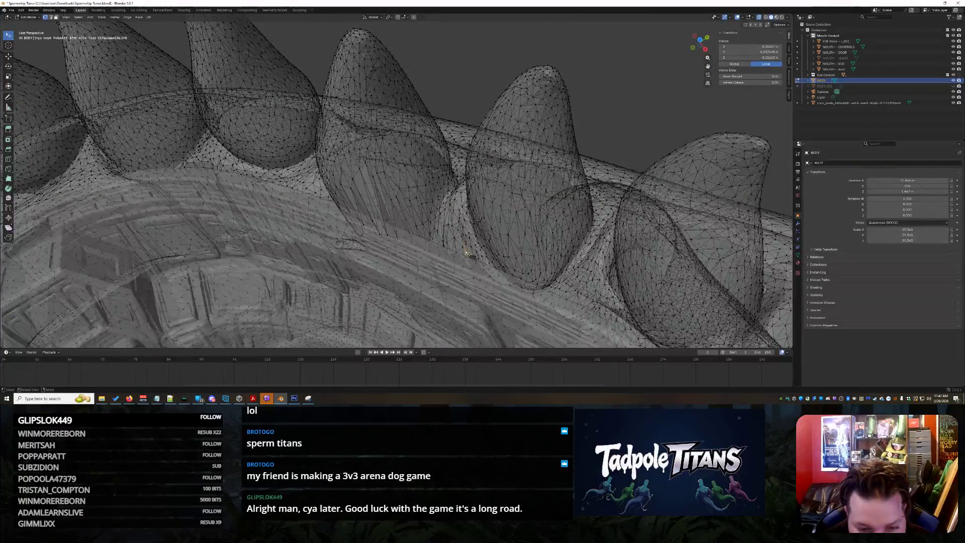
key("g")
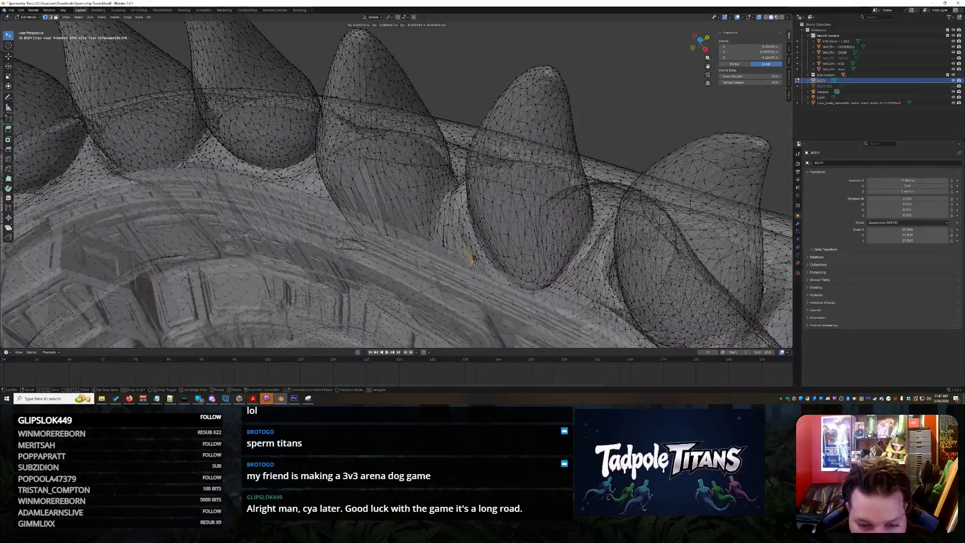
left_click(477, 256)
left_click(477, 257)
key("g")
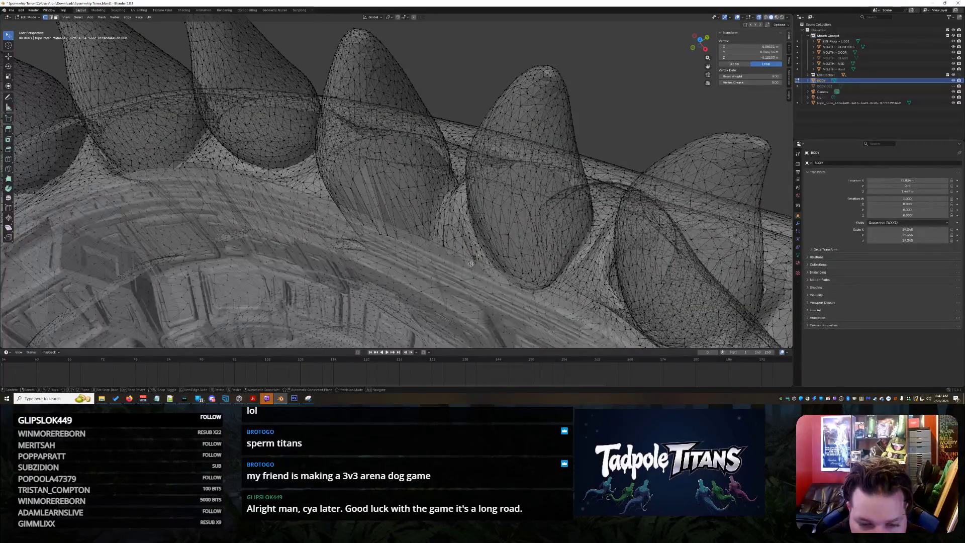
left_click(443, 247)
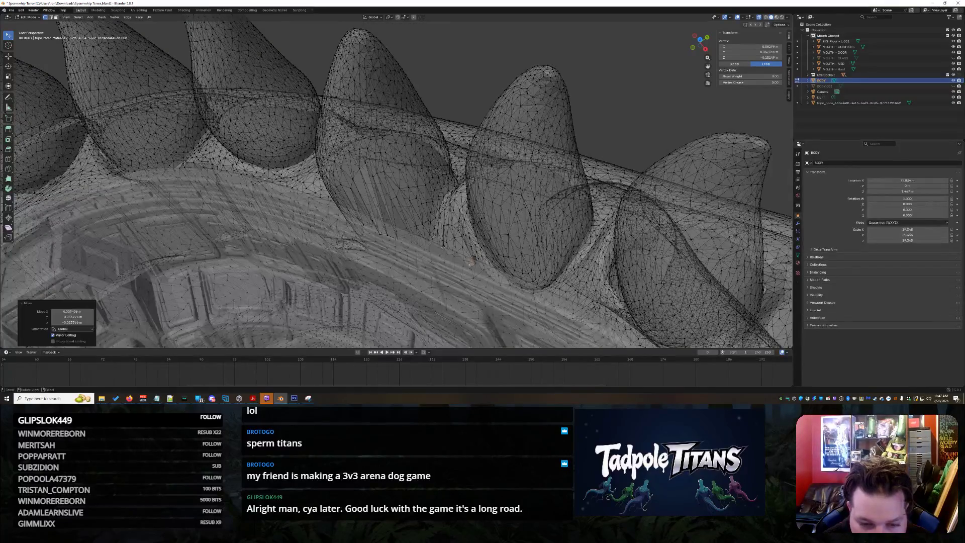
left_click(443, 242)
key("g")
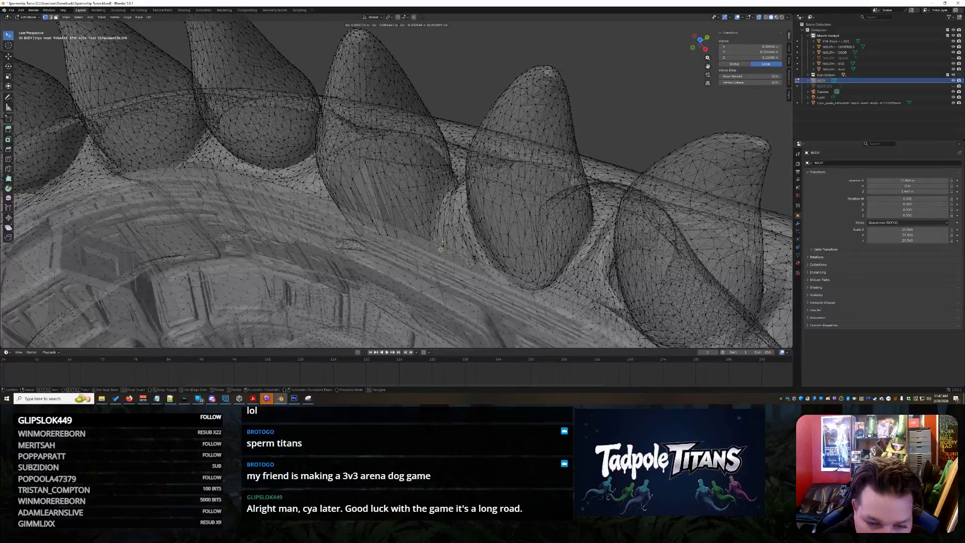
left_click(441, 249)
scroll(452, 244, "down", 10)
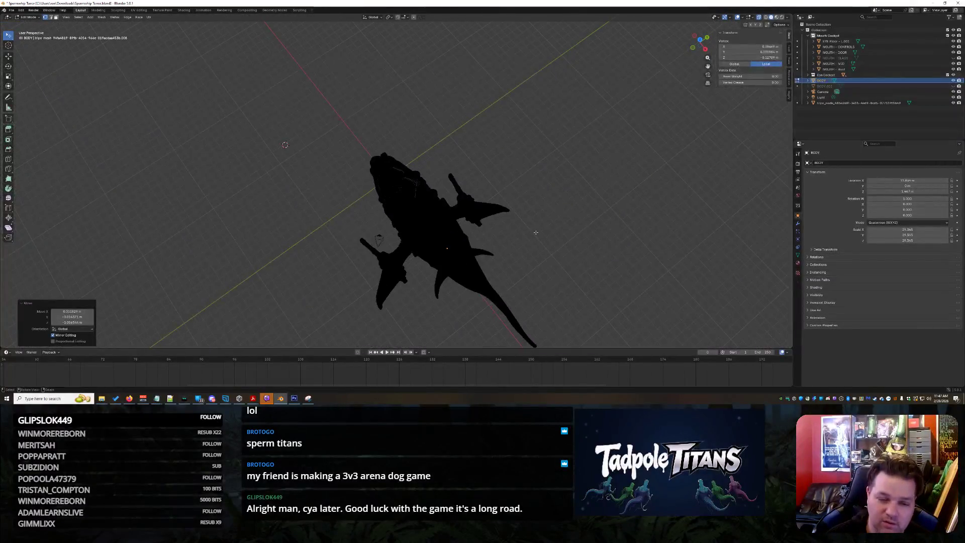
Step: Clear the vertex selection, orbit around the jaw, and Tab back to Object Mode
left_click(536, 233)
middle_click_drag(536, 232, 558, 224)
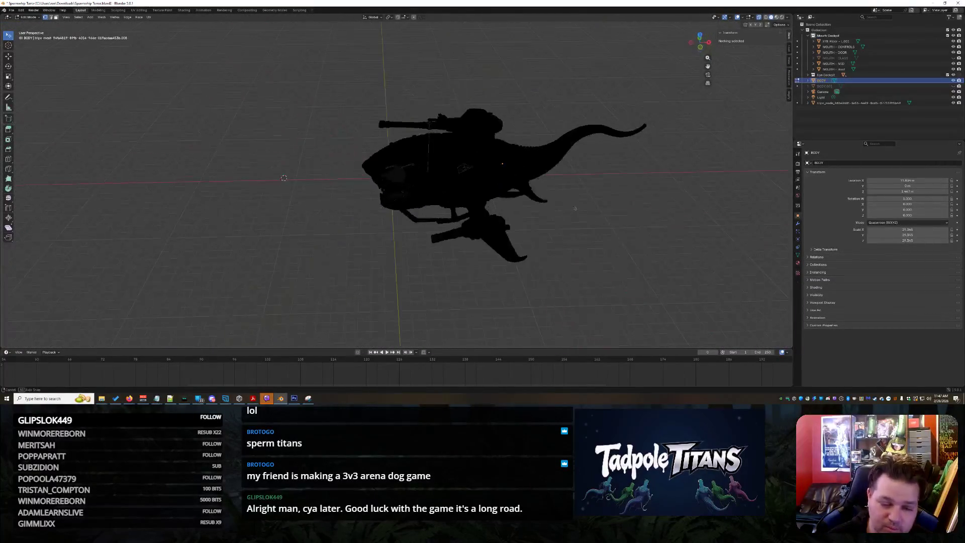
scroll(578, 215, "up", 8)
scroll(578, 215, "up", 10)
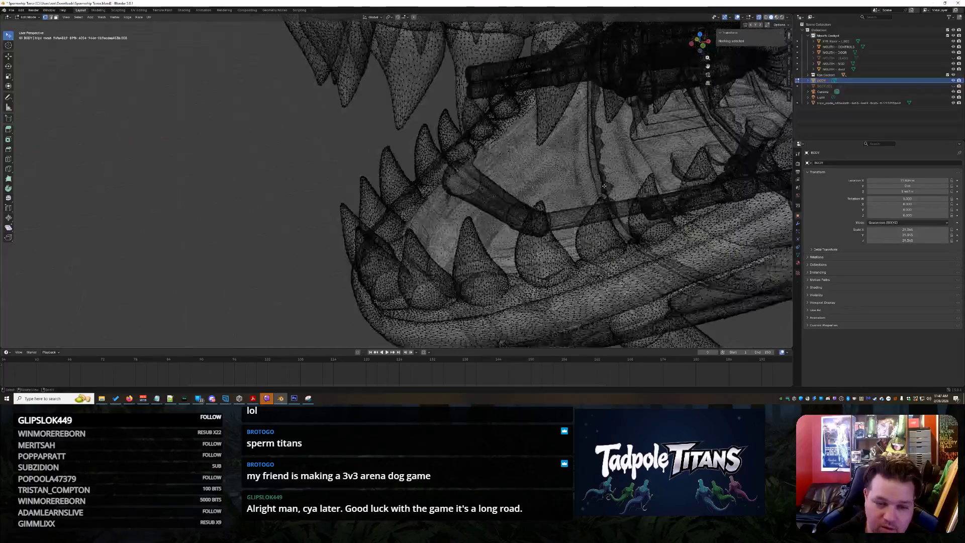
middle_click_drag(617, 190, 658, 171)
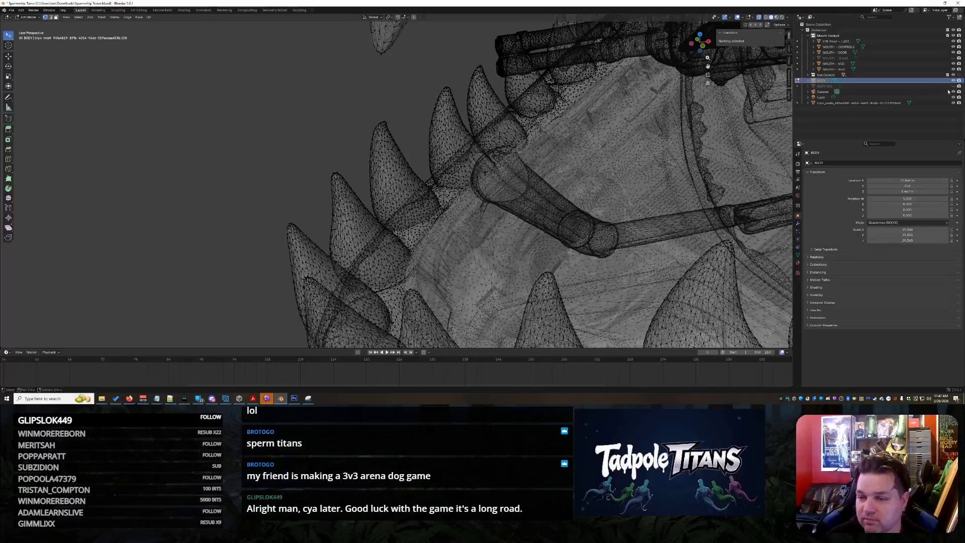
key("Tab")
scroll(620, 189, "down", 3)
scroll(317, 155, "down", 3)
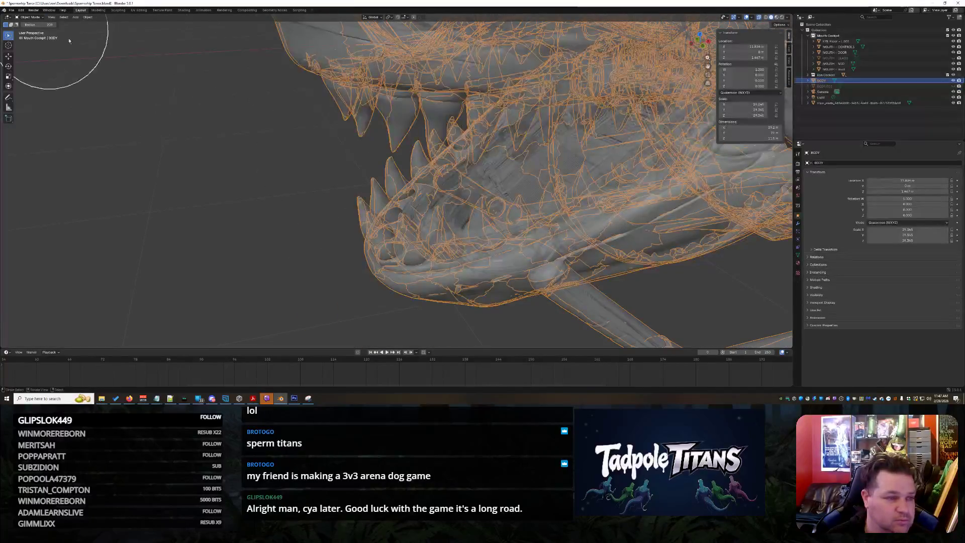
Step: Unhide MOUTH - GLASS and check the interaction mode list
left_click(953, 58)
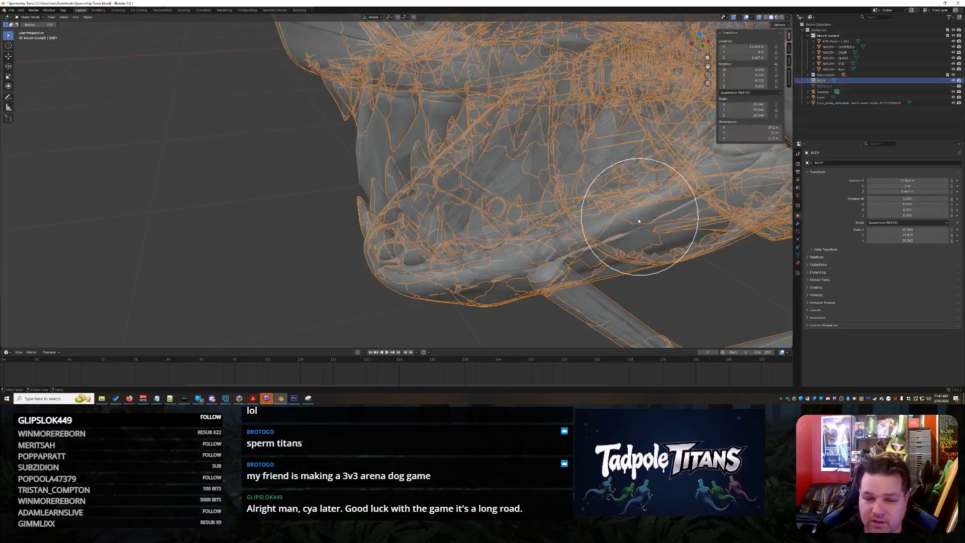
scroll(711, 173, "up", 5)
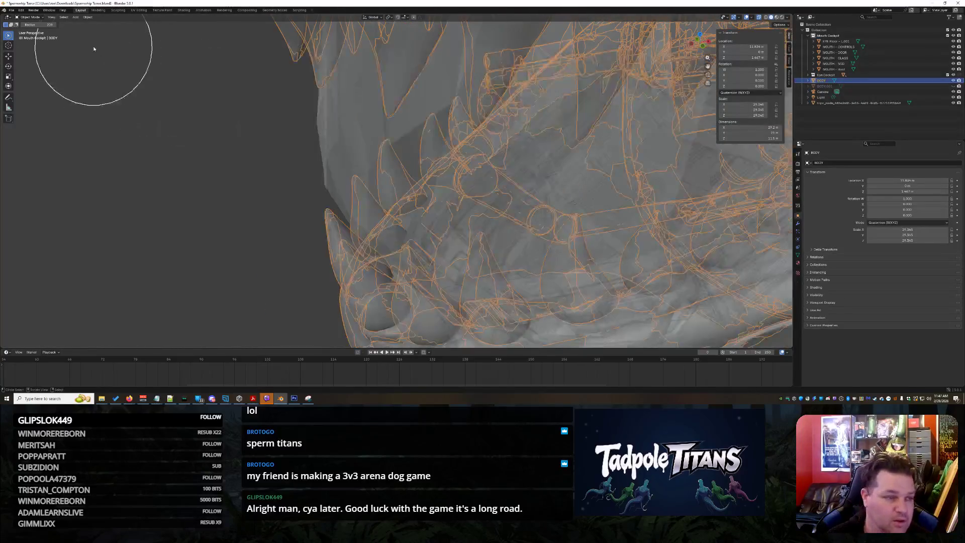
left_click(31, 17)
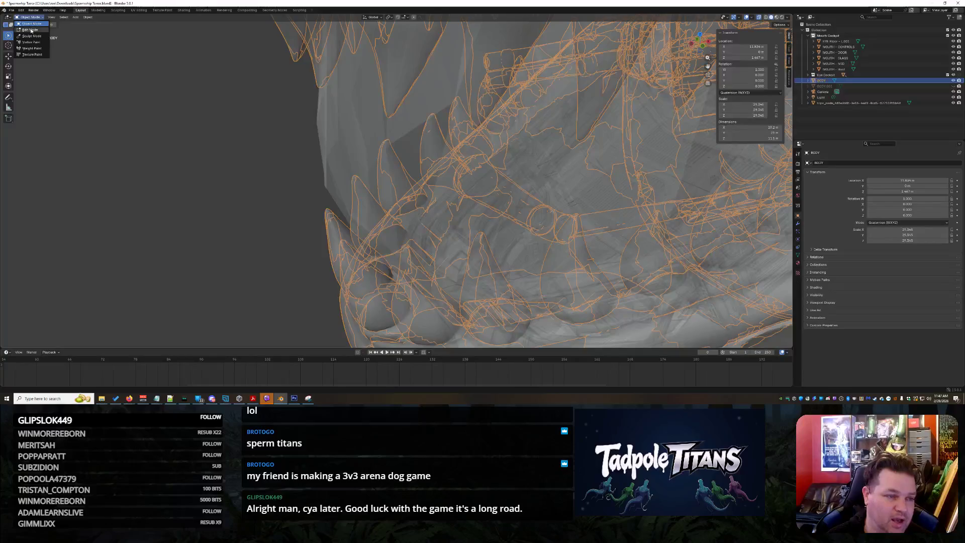
scroll(217, 135, "down", 8)
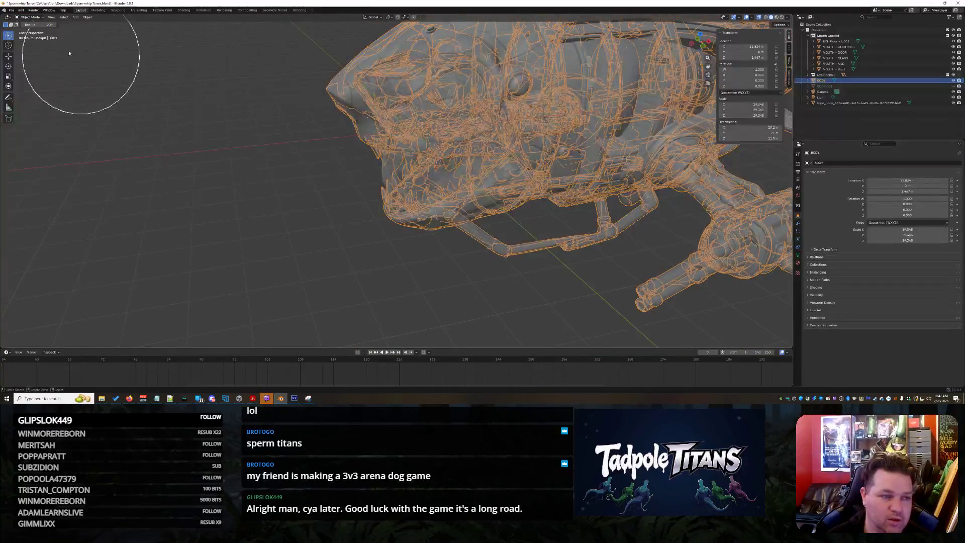
scroll(669, 161, "down", 3)
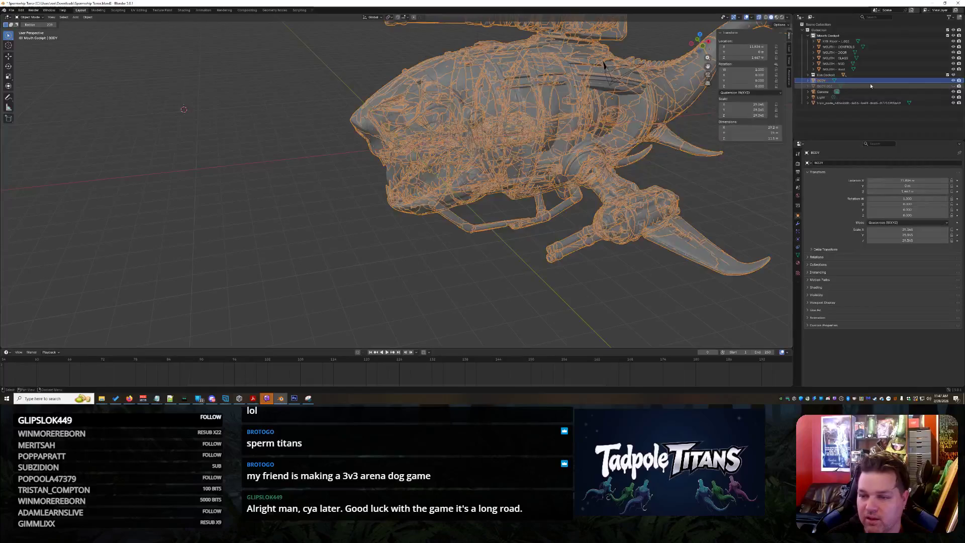
scroll(520, 220, "down", 3)
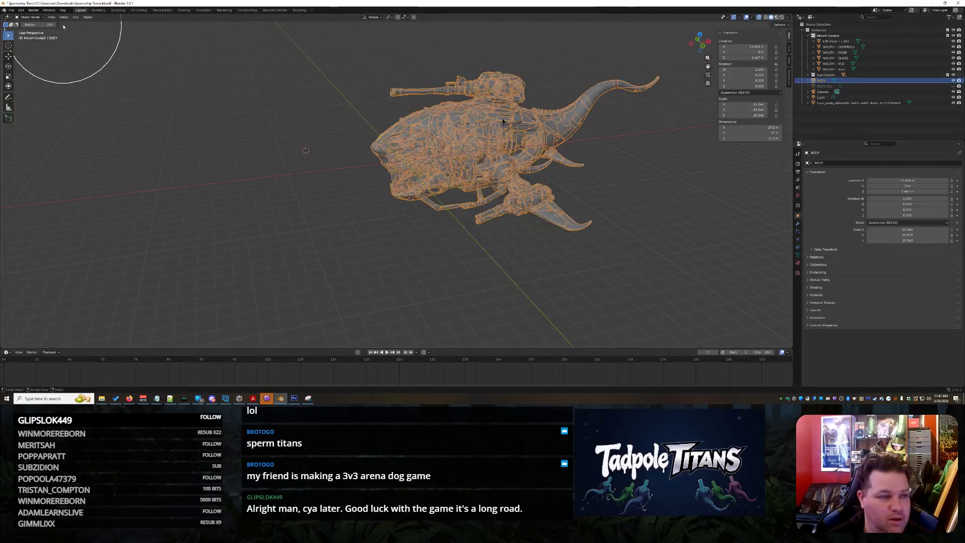
left_click(36, 18)
scroll(236, 237, "up", 6)
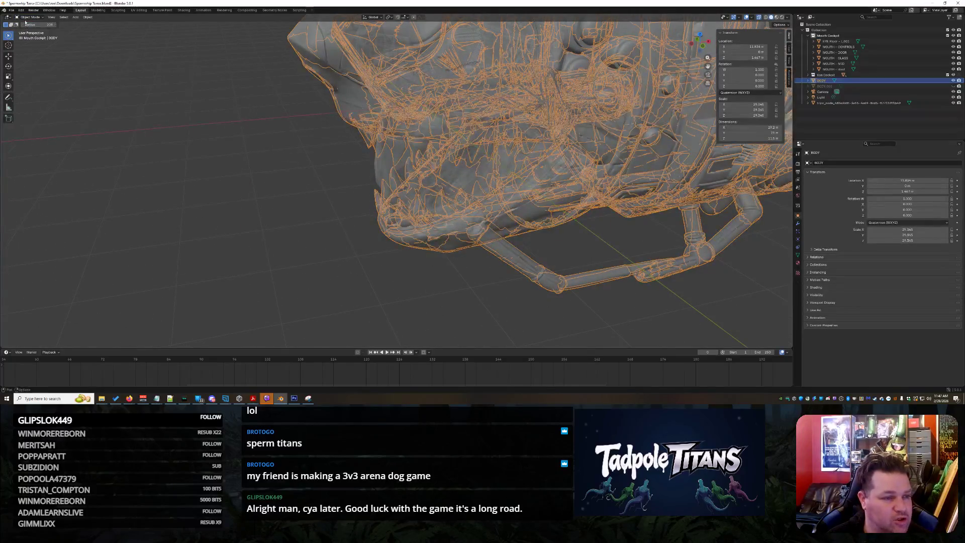
Step: Switch to Modeling and back to Layout, then deselect BODY and orbit to a side view
left_click(91, 11)
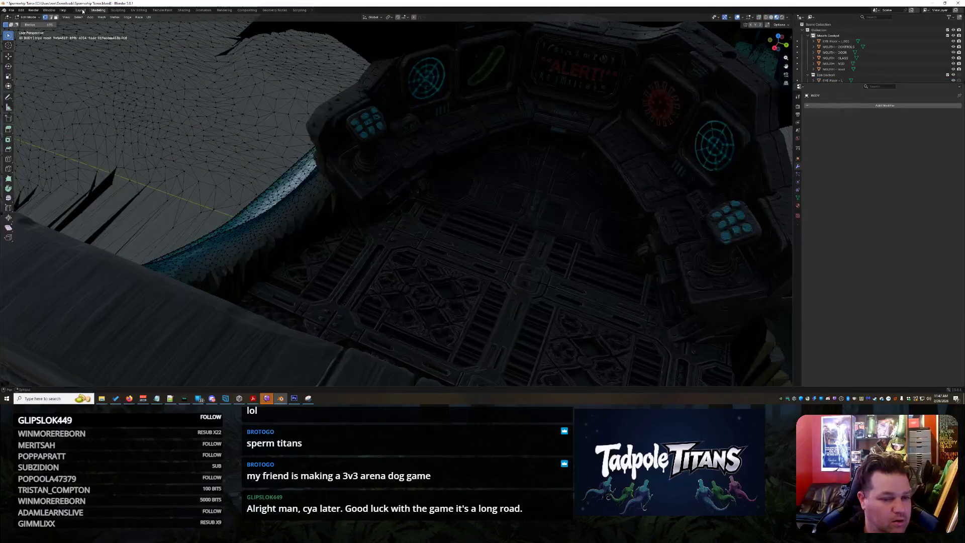
left_click(80, 10)
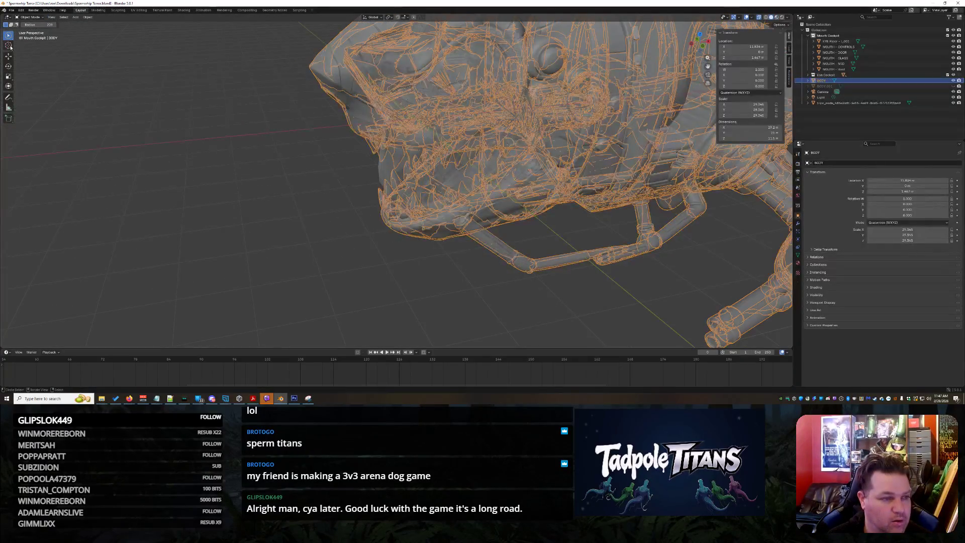
left_click(8, 38)
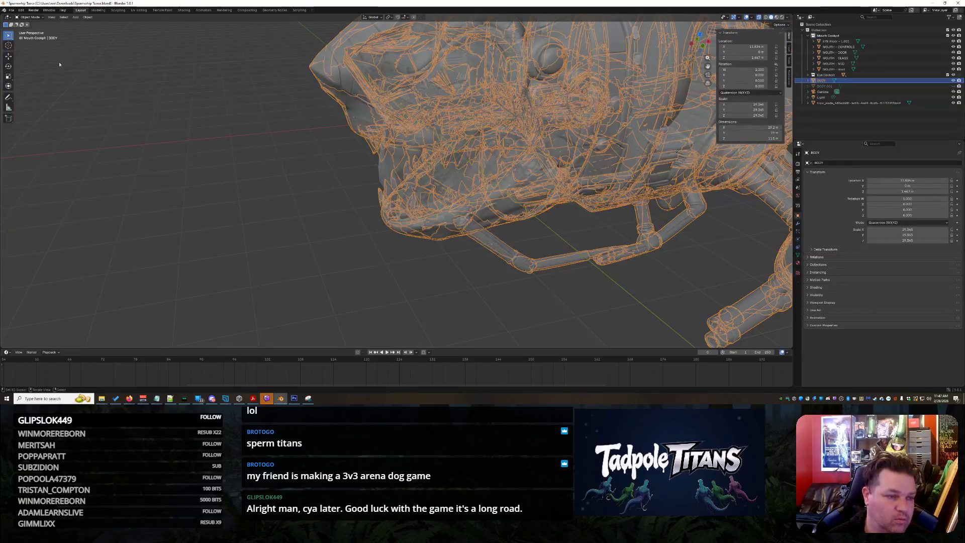
left_click(322, 224)
scroll(322, 224, "down", 5)
mouse_move(520, 228)
middle_mouse_down()
mouse_move(492, 232)
mouse_move(533, 216)
middle_mouse_up()
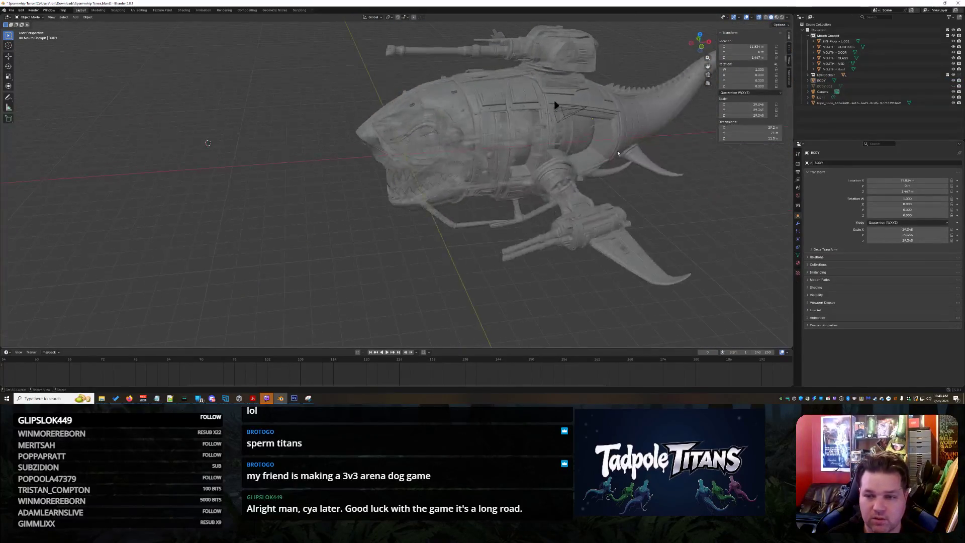
Step: Switch to Material Preview shading and orbit in over the cockpit teeth
left_click(776, 18)
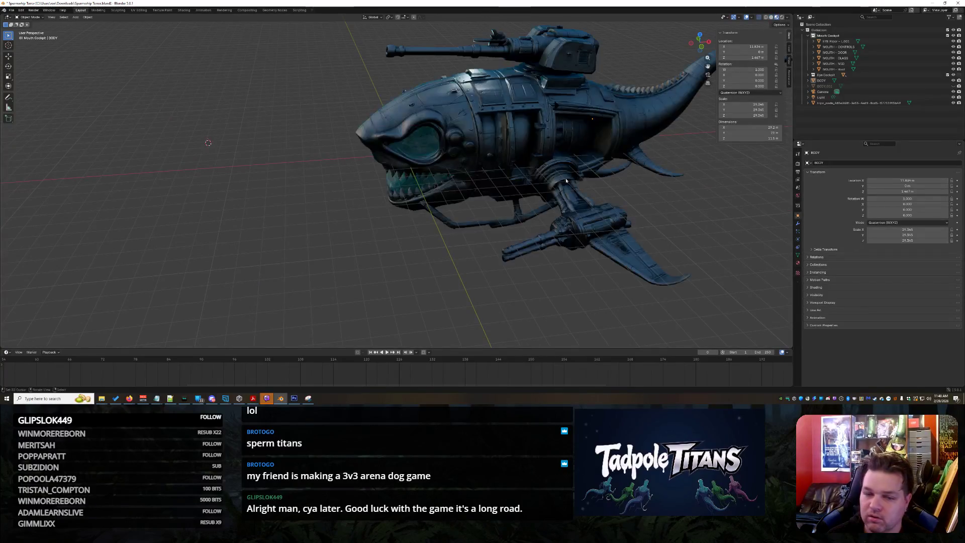
scroll(513, 253, "up", 8)
mouse_move(545, 263)
middle_mouse_down()
mouse_move(597, 260)
mouse_move(490, 142)
mouse_move(495, 161)
mouse_move(387, 163)
middle_mouse_up()
left_click_drag(384, 163, 385, 164)
mouse_move(384, 164)
middle_mouse_down()
mouse_move(393, 168)
mouse_move(366, 198)
mouse_move(455, 179)
mouse_move(341, 197)
middle_mouse_up()
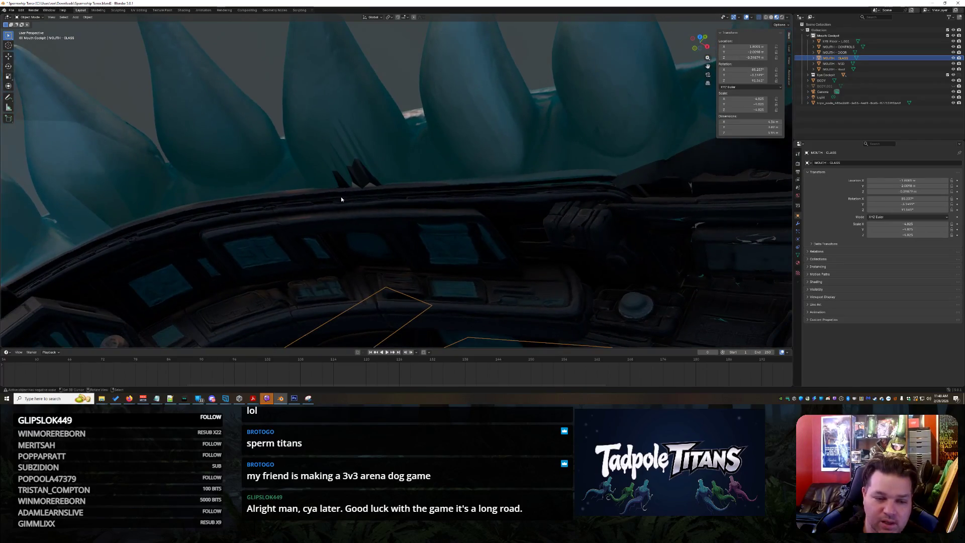
scroll(321, 207, "up", 3)
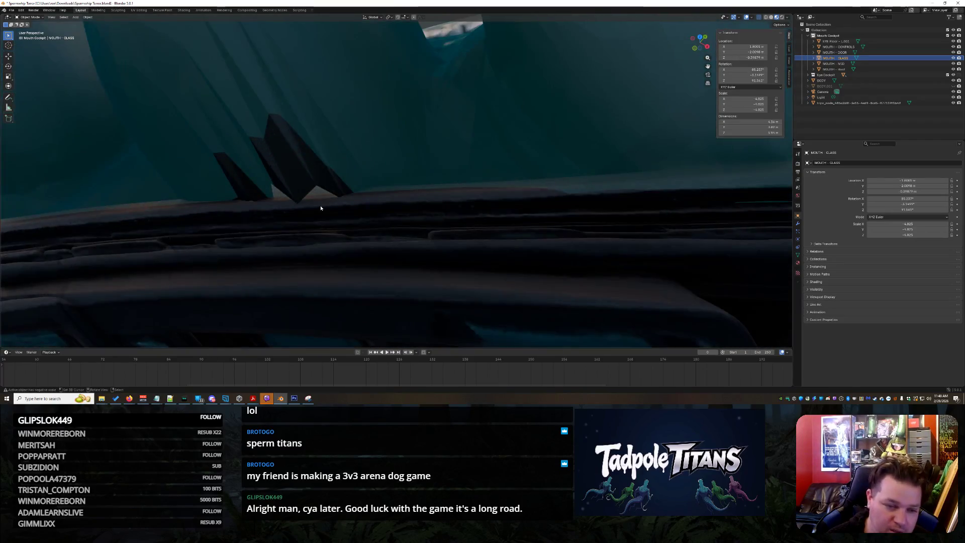
Step: Select the BODY mesh and put it in Sculpt Mode
left_click(310, 172)
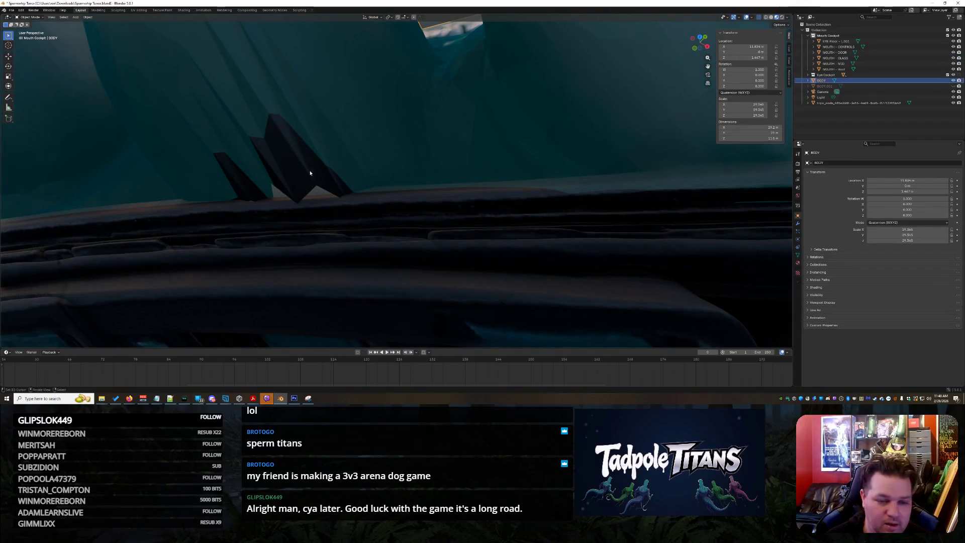
left_click(22, 12)
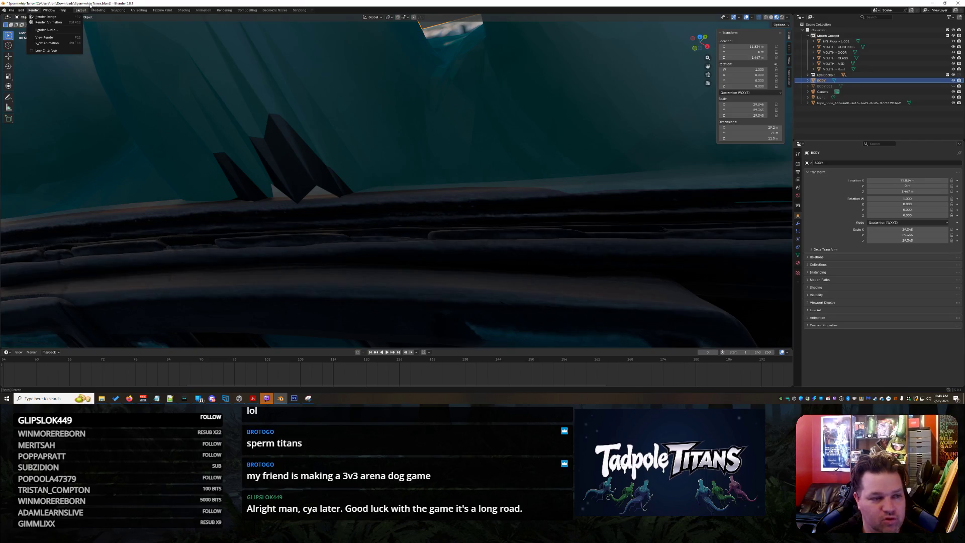
mouse_move(23, 13)
left_click(149, 74)
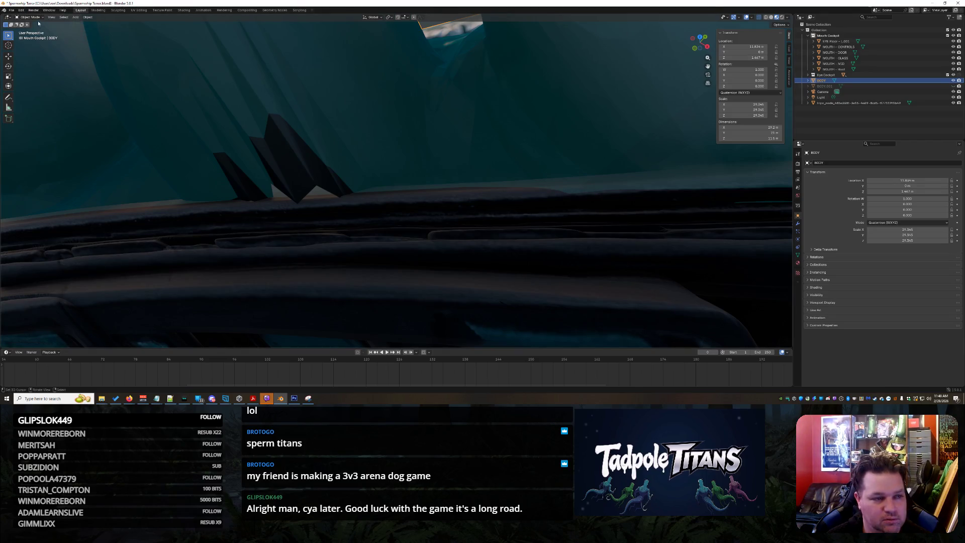
left_click(31, 36)
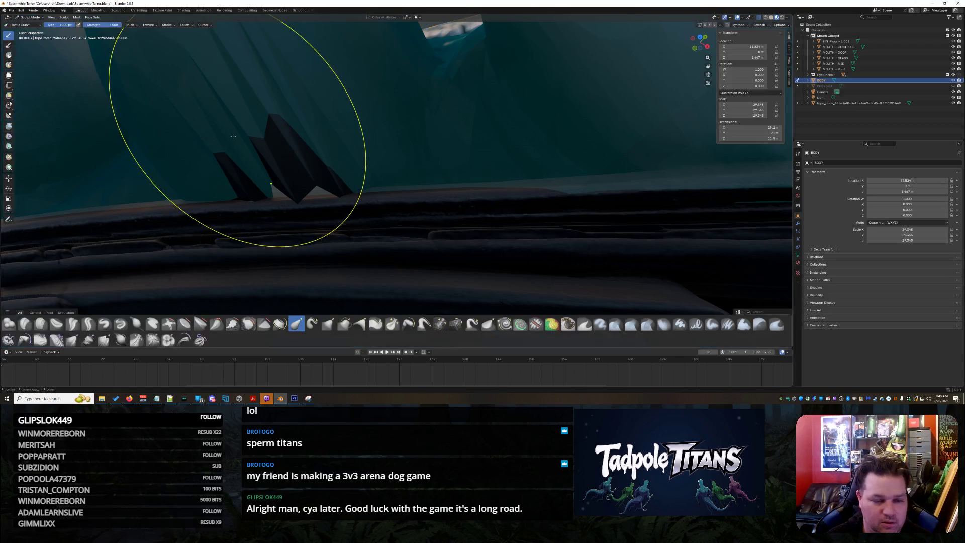
Step: Push the stray dark fins near the dashboard down flat into the body surface
mouse_move(284, 200)
left_mouse_down()
mouse_move(265, 188)
mouse_move(291, 204)
mouse_move(322, 189)
mouse_move(321, 173)
mouse_move(351, 249)
mouse_move(371, 216)
left_mouse_up()
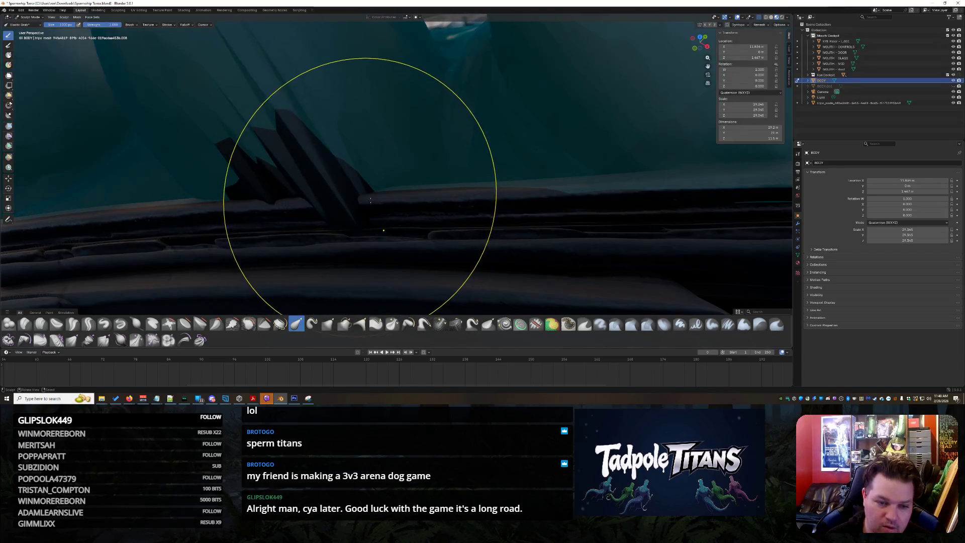
mouse_move(370, 200)
middle_mouse_down()
mouse_move(372, 222)
mouse_move(327, 227)
mouse_move(384, 192)
mouse_move(410, 205)
mouse_move(449, 123)
middle_mouse_up()
scroll(431, 190, "up", 8)
mouse_move(449, 123)
left_mouse_down()
mouse_move(506, 144)
mouse_move(646, 226)
left_mouse_up()
mouse_move(646, 226)
middle_mouse_down()
mouse_move(630, 224)
mouse_move(674, 224)
middle_mouse_up()
scroll(496, 161, "up", 3)
Step: Orbit to inspect the fins, then return to Object Mode and select MOUTH - GLASS
mouse_move(496, 162)
middle_mouse_down()
mouse_move(465, 201)
mouse_move(323, 161)
middle_mouse_up()
scroll(302, 191, "up", 3)
scroll(216, 171, "down", 3)
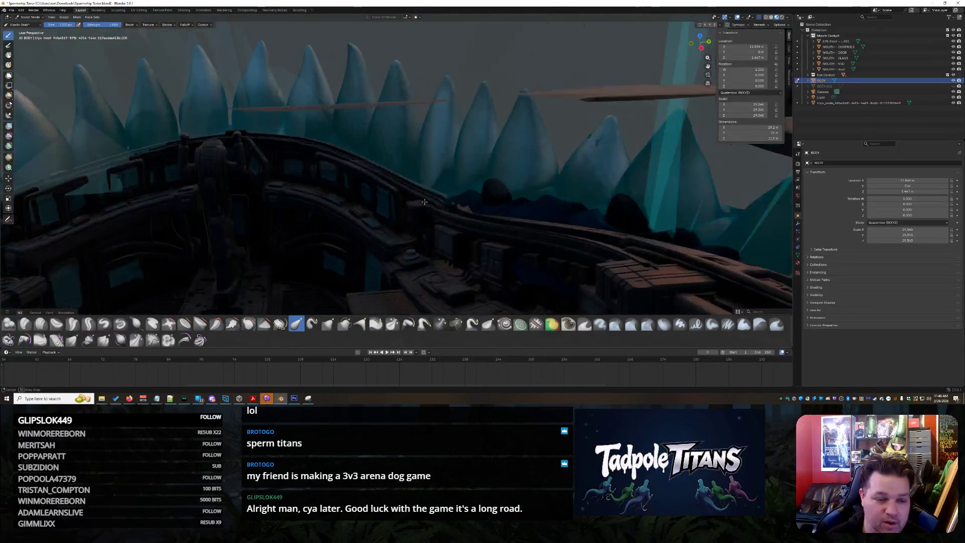
scroll(393, 187, "up", 4)
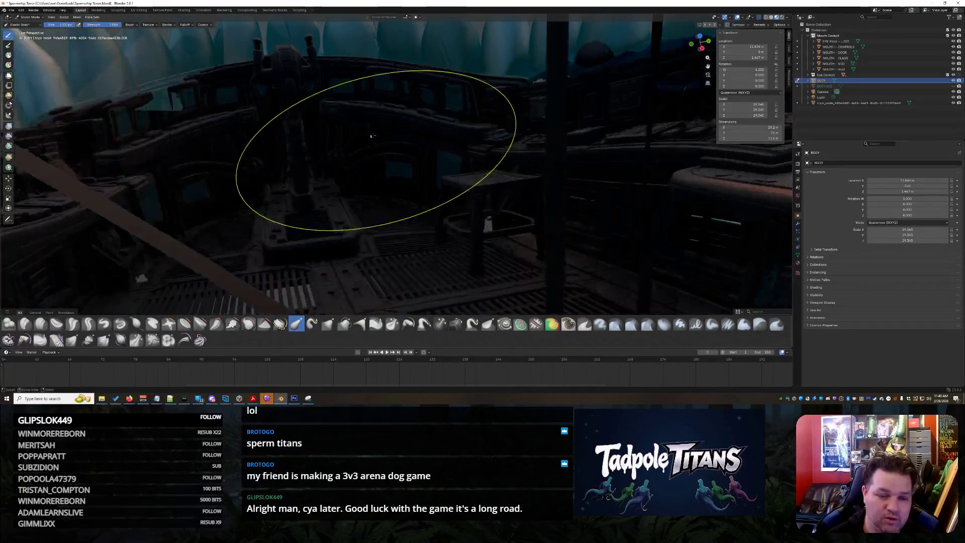
mouse_move(372, 134)
middle_mouse_down()
mouse_move(362, 120)
mouse_move(423, 216)
mouse_move(453, 222)
mouse_move(454, 198)
mouse_move(437, 177)
mouse_move(437, 242)
middle_mouse_up()
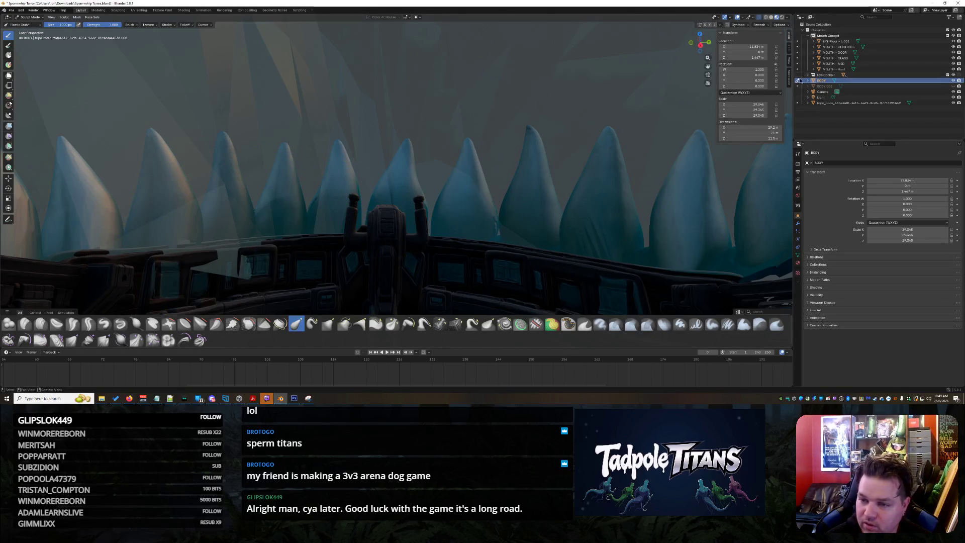
left_click(798, 81)
left_click(871, 57)
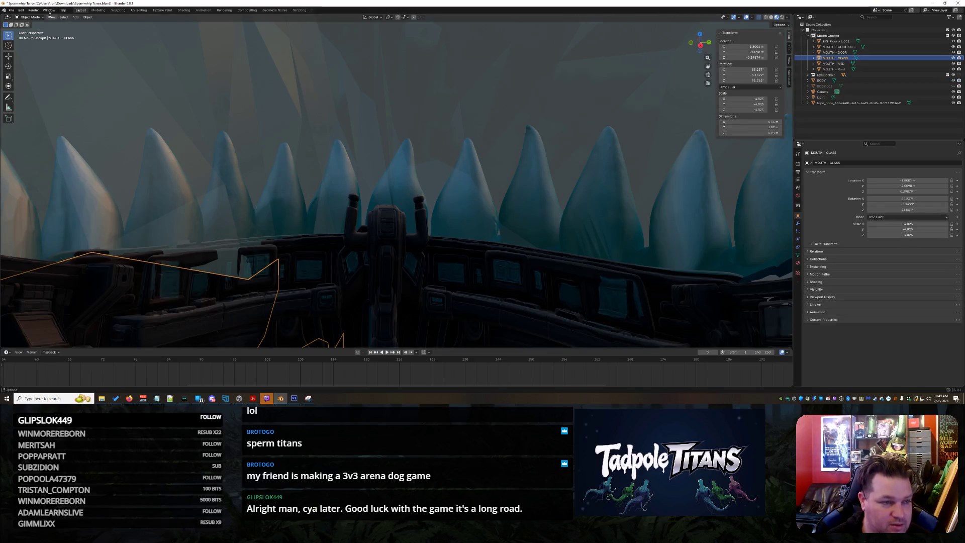
Step: In Sculpt Mode on MOUTH - GLASS, cancel the stray spike pull and undo the bulge over the left teeth
left_click(30, 17)
left_click(31, 37)
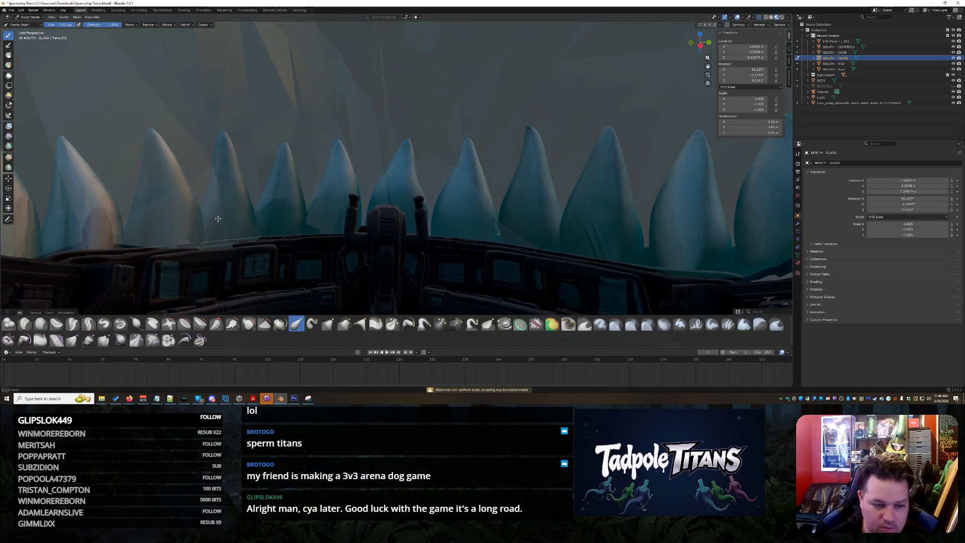
left_click_drag(216, 244, 200, 208)
key("Escape")
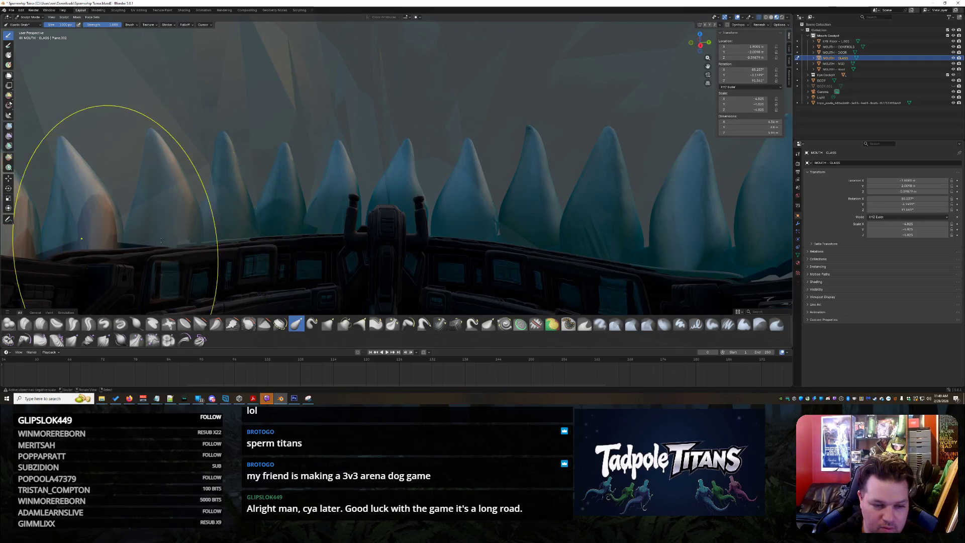
key("ctrl+z")
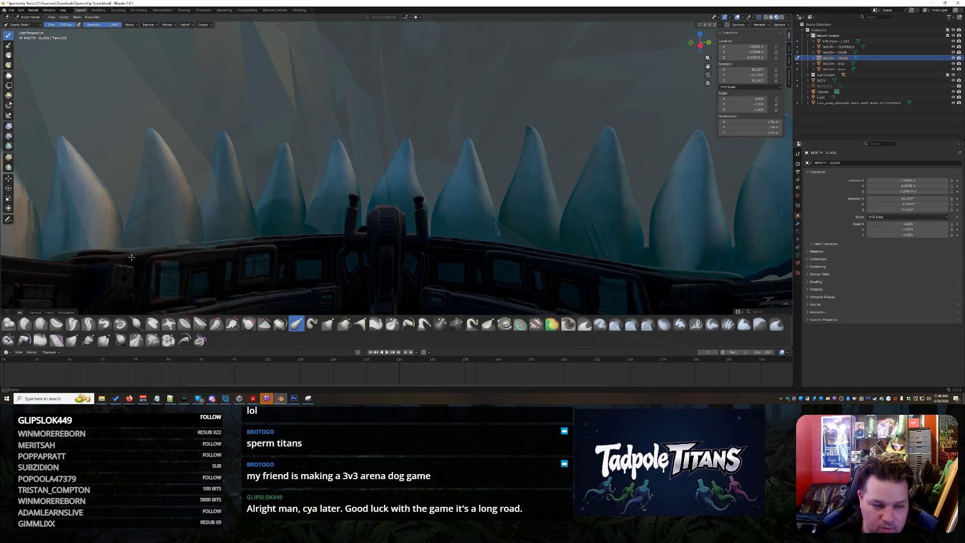
mouse_move(463, 226)
middle_mouse_down()
mouse_move(448, 194)
mouse_move(457, 233)
mouse_move(440, 204)
mouse_move(459, 216)
mouse_move(449, 211)
middle_mouse_up()
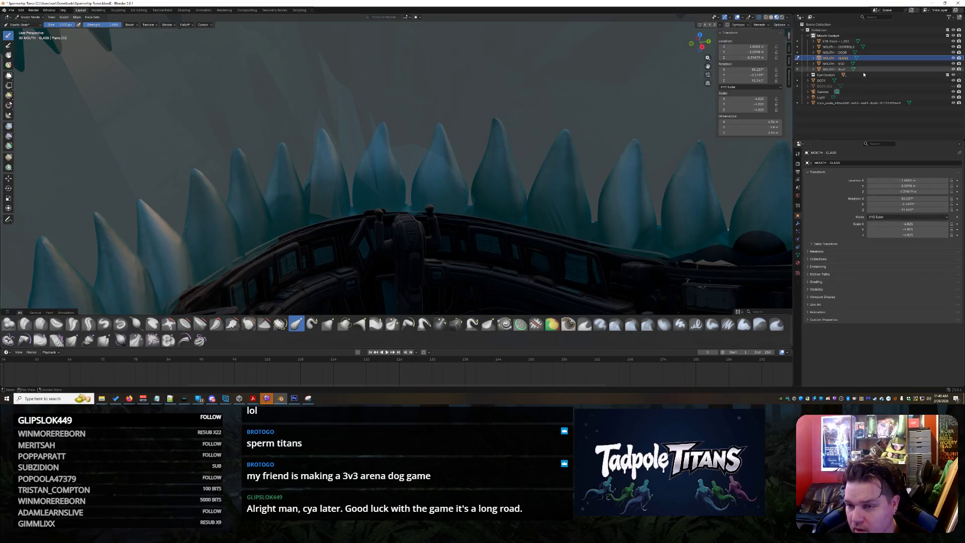
left_click(797, 59)
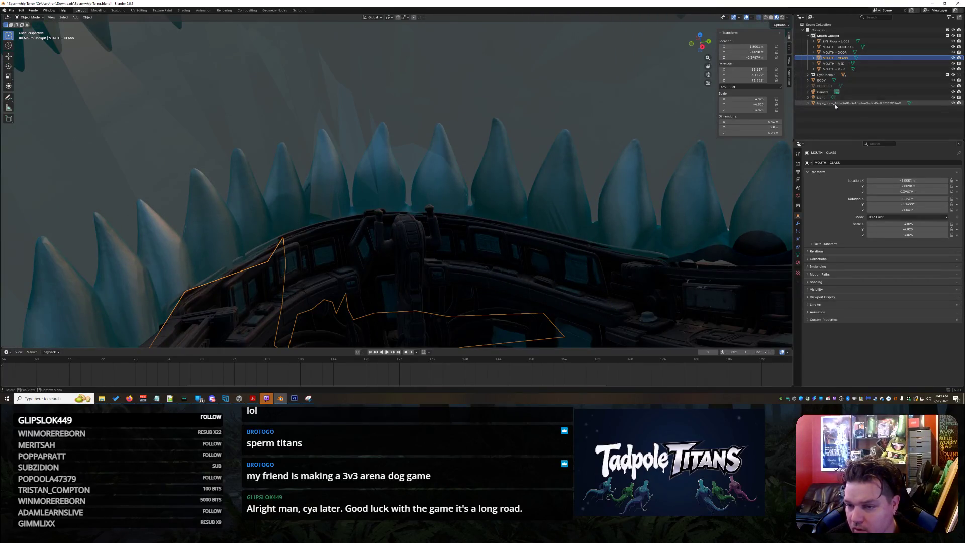
Step: Make a short Sculpt Mode pass on BODY along the tooth bases, then return to Object Mode
left_click(828, 80)
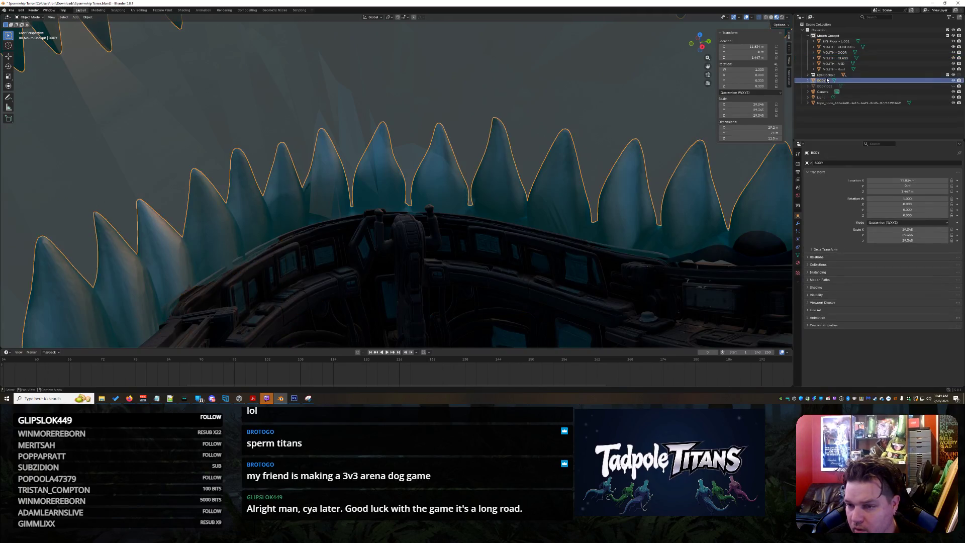
left_click(34, 18)
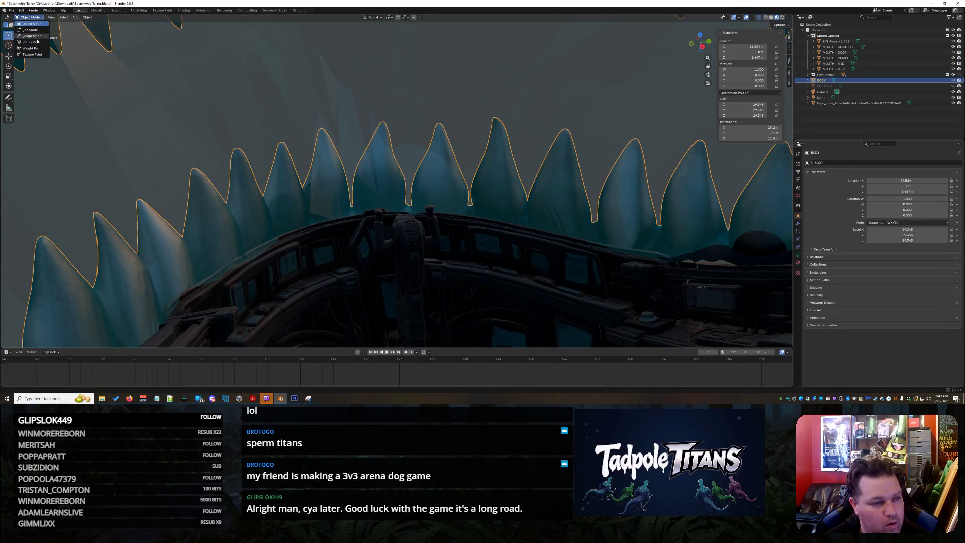
key("Return")
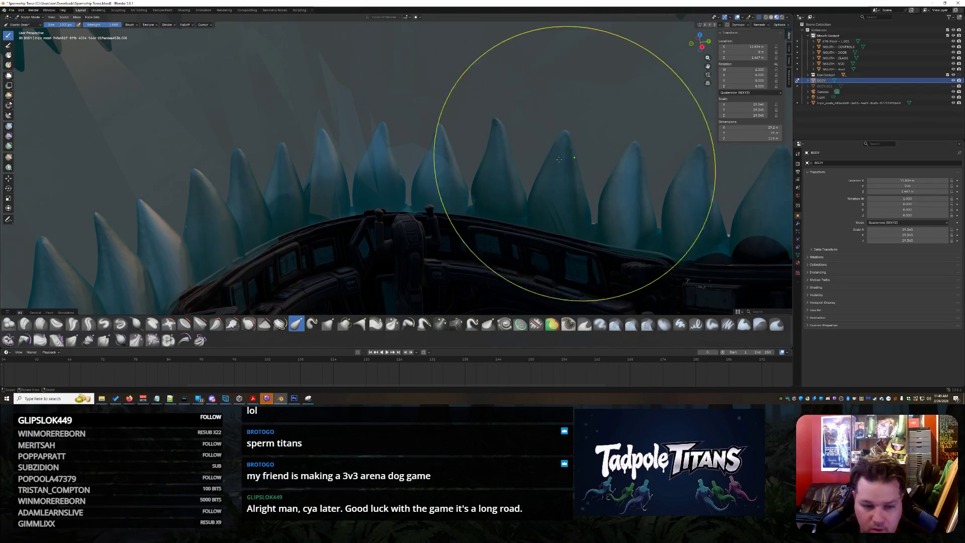
middle_click_drag(552, 126, 553, 156)
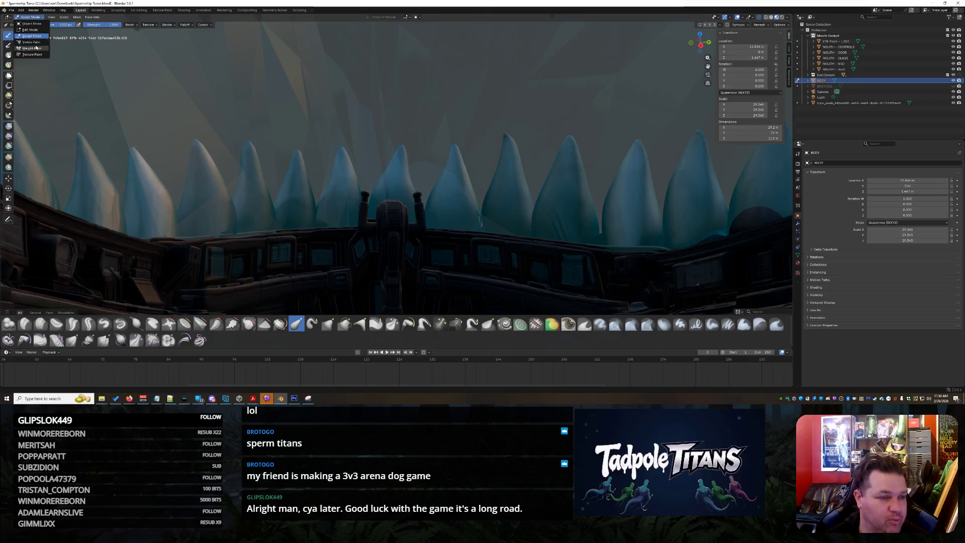
left_click(30, 23)
Step: Select MOUTH - CONTROLS and inspect the cockpit consoles from several angles, ending top-down
left_click(501, 124)
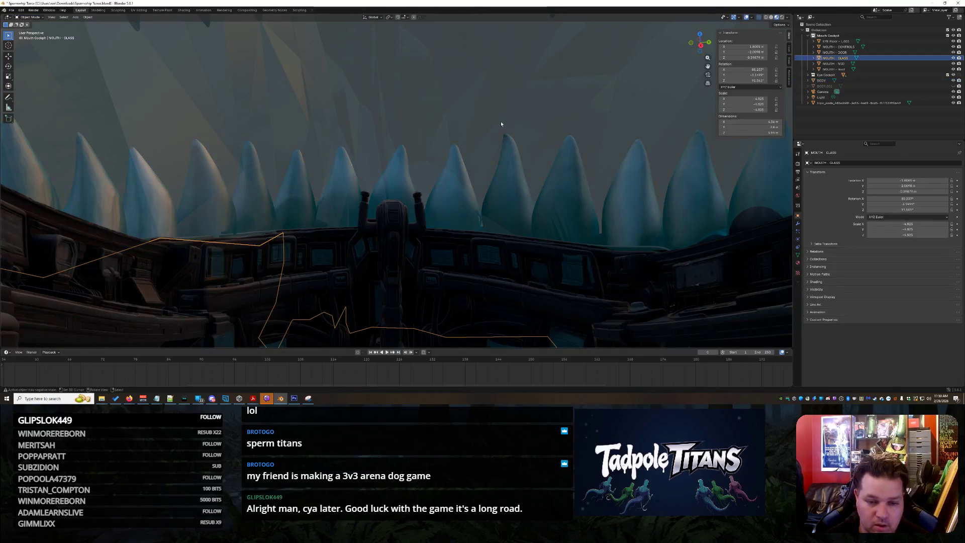
left_click(425, 299)
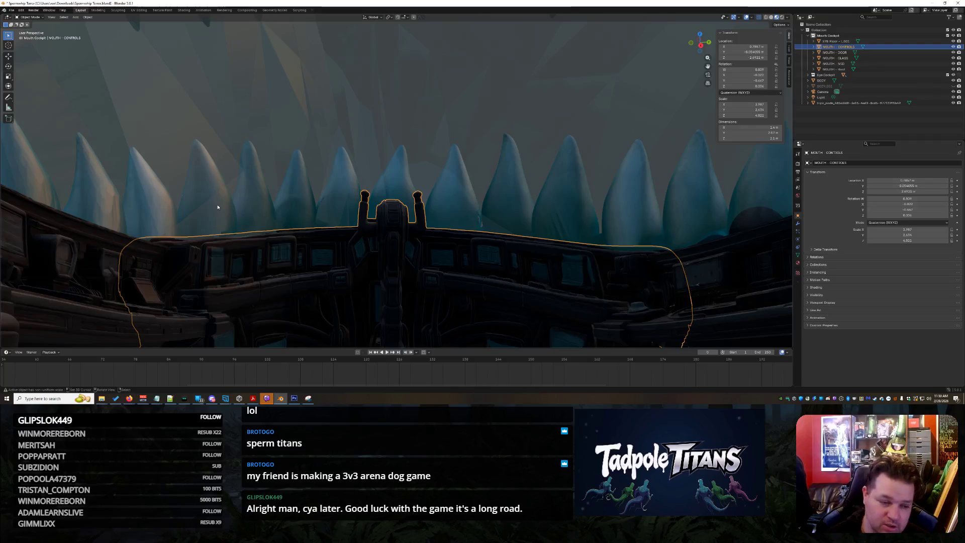
mouse_move(372, 256)
middle_mouse_down()
mouse_move(427, 243)
mouse_move(438, 191)
mouse_move(438, 202)
middle_mouse_up()
mouse_move(440, 248)
middle_mouse_down("shift")
mouse_move(437, 198)
mouse_move(435, 217)
middle_mouse_up("shift")
scroll(436, 202, "up", 1)
mouse_move(447, 254)
middle_mouse_down()
mouse_move(443, 261)
mouse_move(462, 186)
mouse_move(457, 238)
middle_mouse_up()
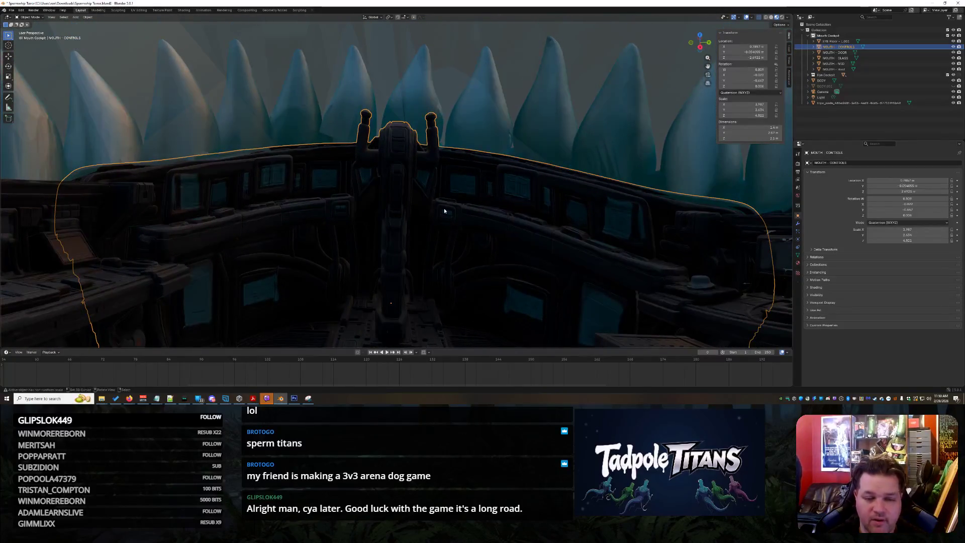
scroll(445, 210, "down", 5)
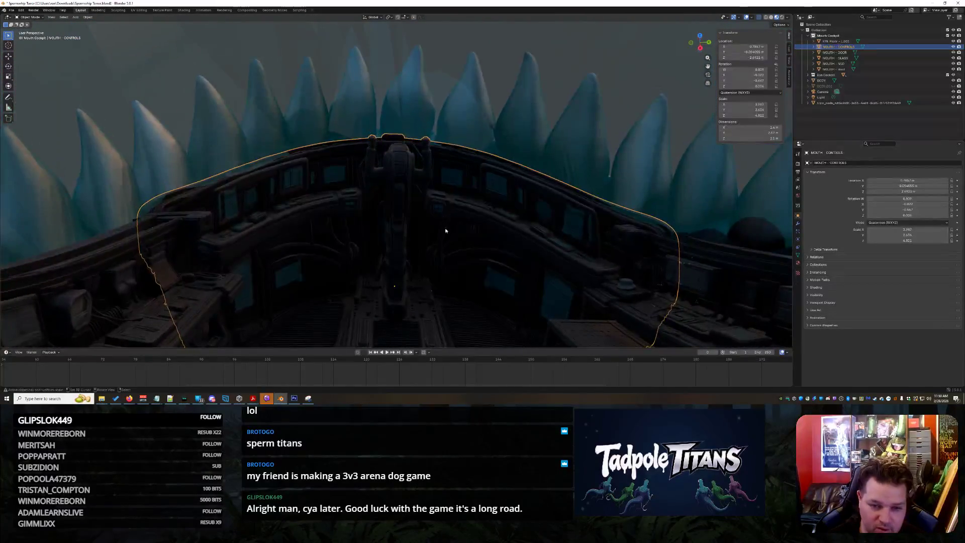
middle_click_drag(446, 231, 449, 202)
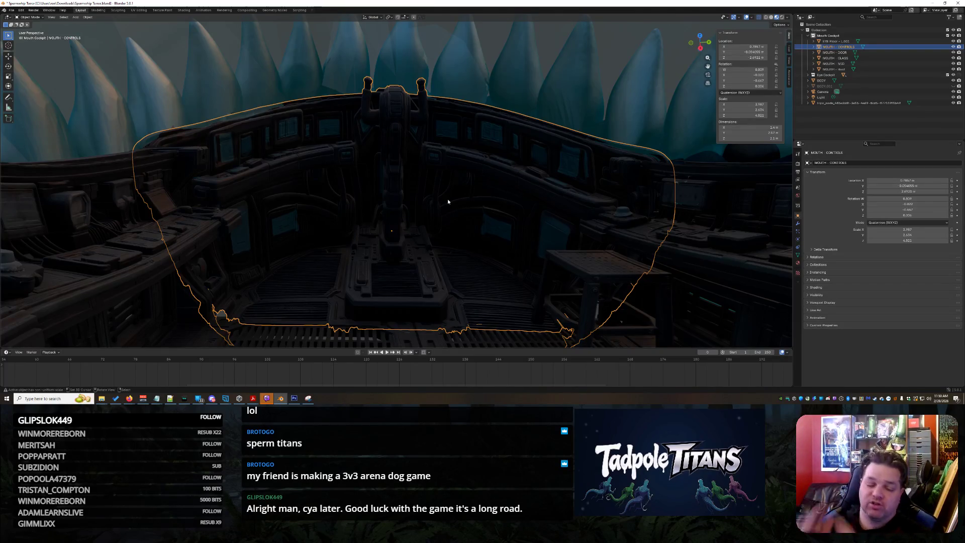
mouse_move(451, 196)
middle_mouse_down()
mouse_move(453, 158)
mouse_move(448, 235)
mouse_move(580, 204)
mouse_move(491, 212)
mouse_move(495, 256)
mouse_move(493, 219)
mouse_move(486, 255)
mouse_move(483, 214)
middle_mouse_up()
scroll(447, 232, "down", 5)
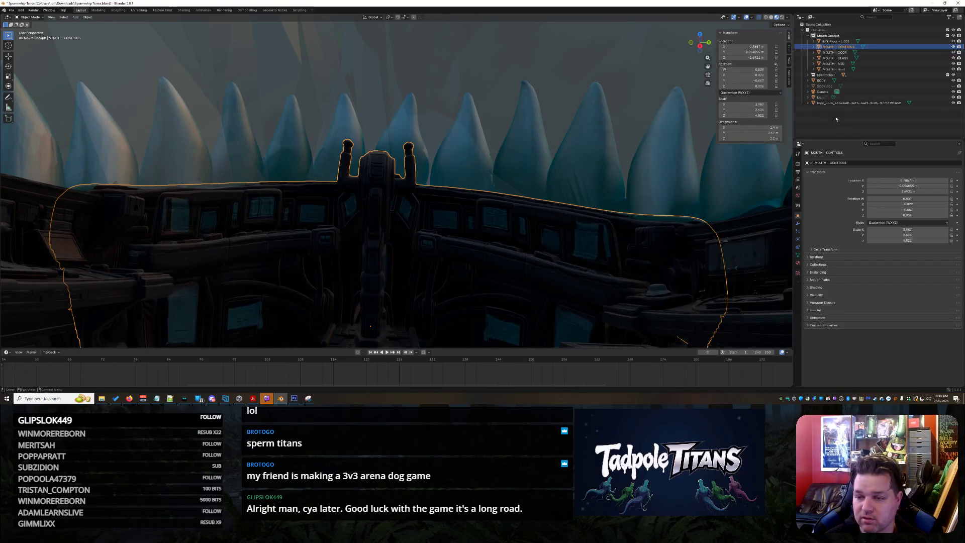
Step: Reselect MOUTH - CONTROLS, then clear the selection from the Outliner's Scene Collection
left_click(228, 52)
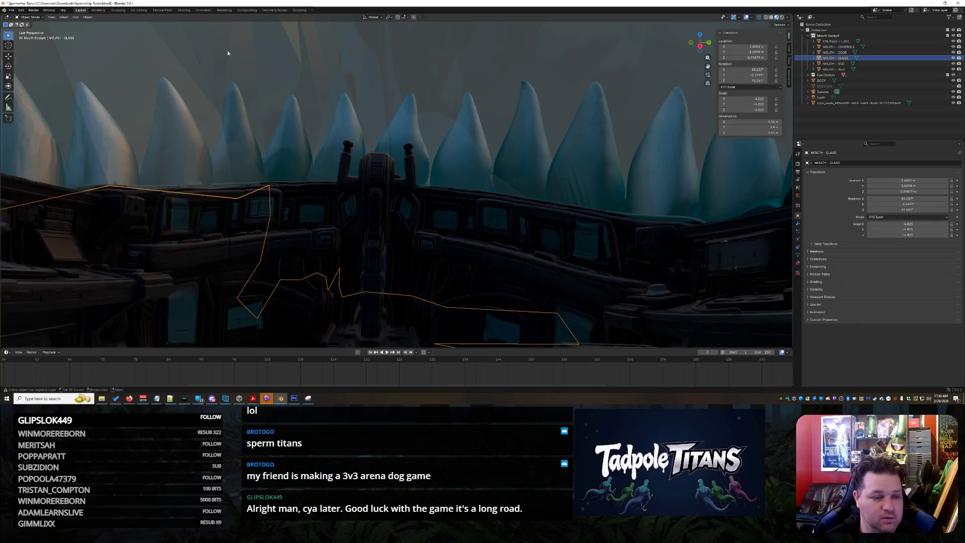
left_click(155, 225)
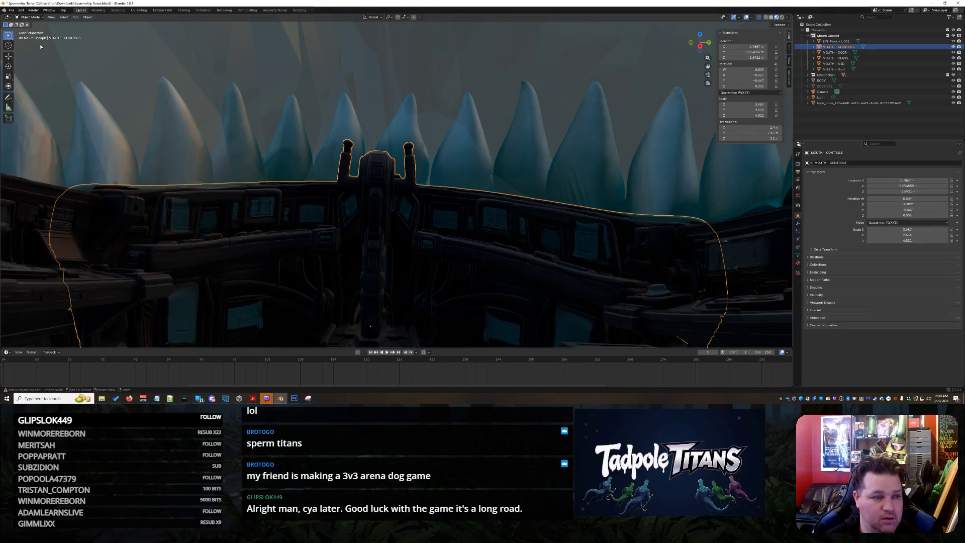
right_click(902, 124)
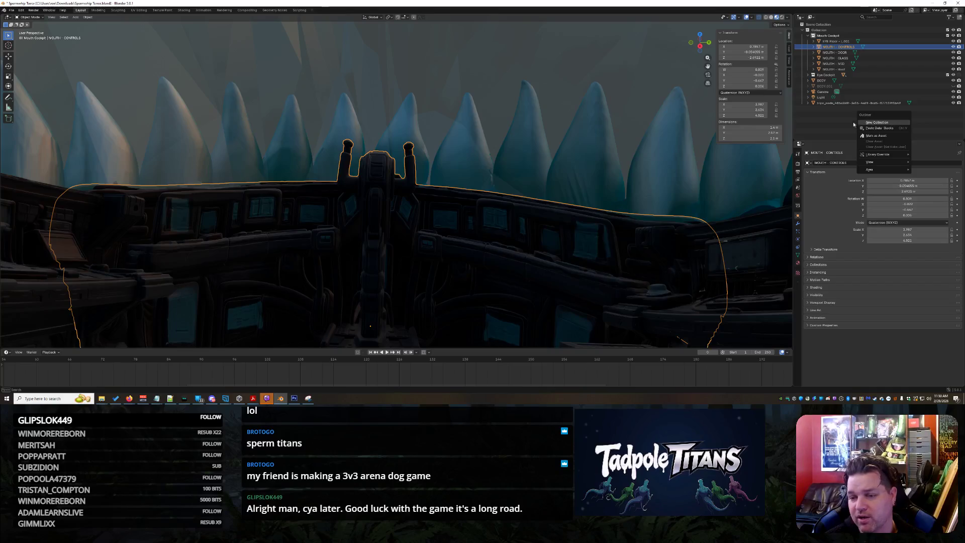
left_click(817, 24)
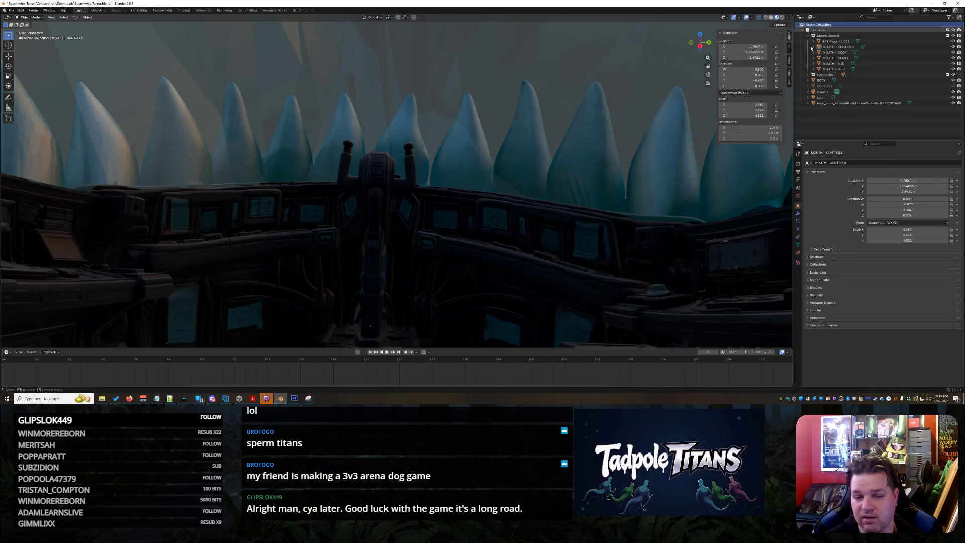